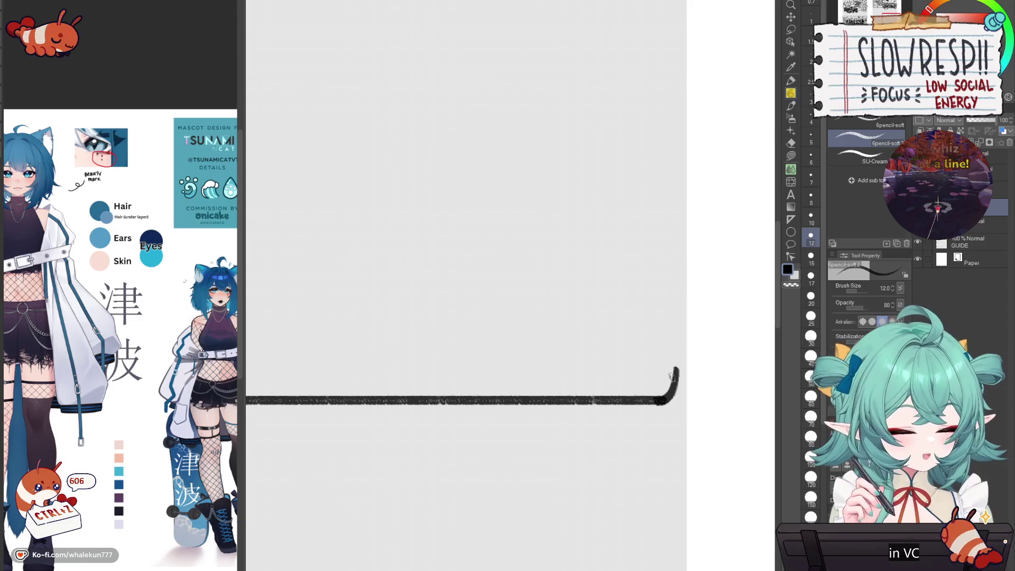
- Redraw the rounded corner where the long horizontal line hooks upward at its right end
{"action": "mouse_move", "coordinate": [659, 402]}
{"action": "left_mouse_down"}
{"action": "mouse_move", "coordinate": [675, 386]}
{"action": "mouse_move", "coordinate": [653, 397]}
{"action": "left_mouse_up"}
{"action": "key", "text": "ctrl+z"}
{"action": "key", "text": "ctrl+z"}
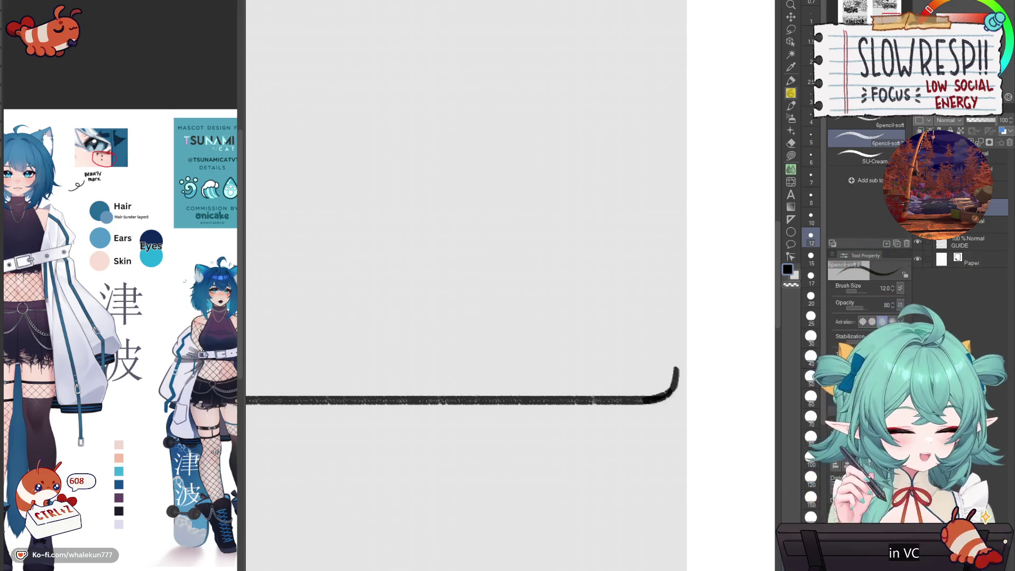
{"action": "left_click_drag", "start_coordinate": [668, 392], "coordinate": [676, 357]}
{"action": "key", "text": "ctrl+z"}
{"action": "key", "text": "ctrl+z"}
{"action": "key", "text": "c"}
{"action": "key", "text": "c"}
{"action": "left_click_drag", "start_coordinate": [668, 391], "coordinate": [675, 357]}
{"action": "key", "text": "ctrl+z"}
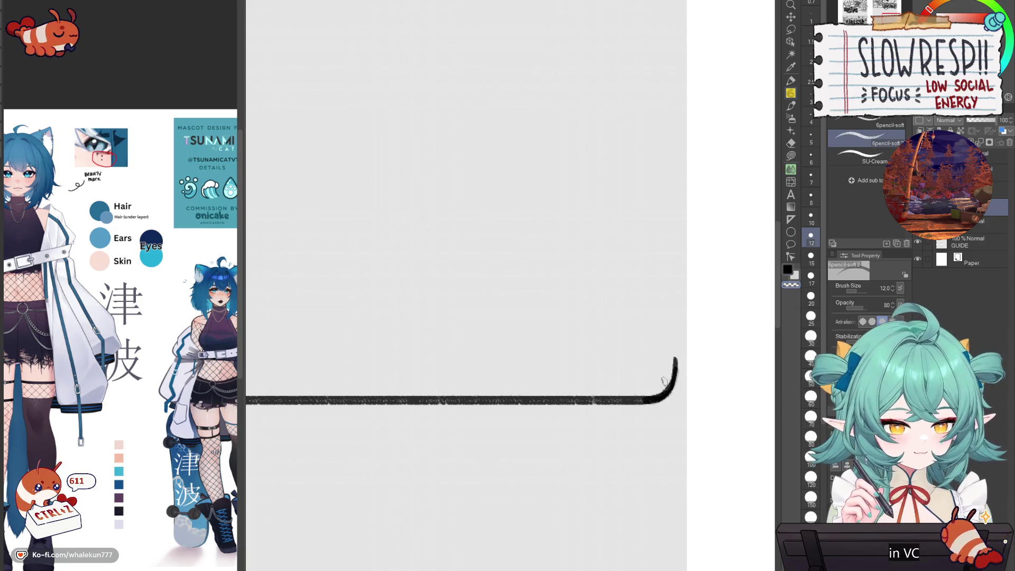
{"action": "scroll", "coordinate": [656, 387], "scroll_direction": "down", "scroll_amount": 1}
{"action": "scroll", "coordinate": [660, 381], "scroll_direction": "down", "scroll_amount": 2}
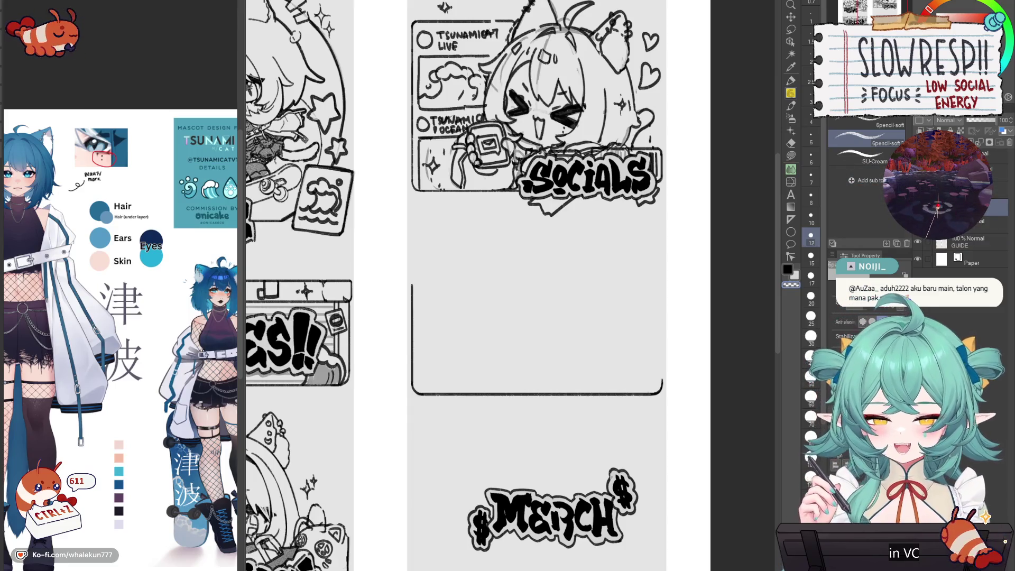
- Copy the bracket outline and transform the pasted copy into the box's top edge
{"action": "key", "text": "k"}
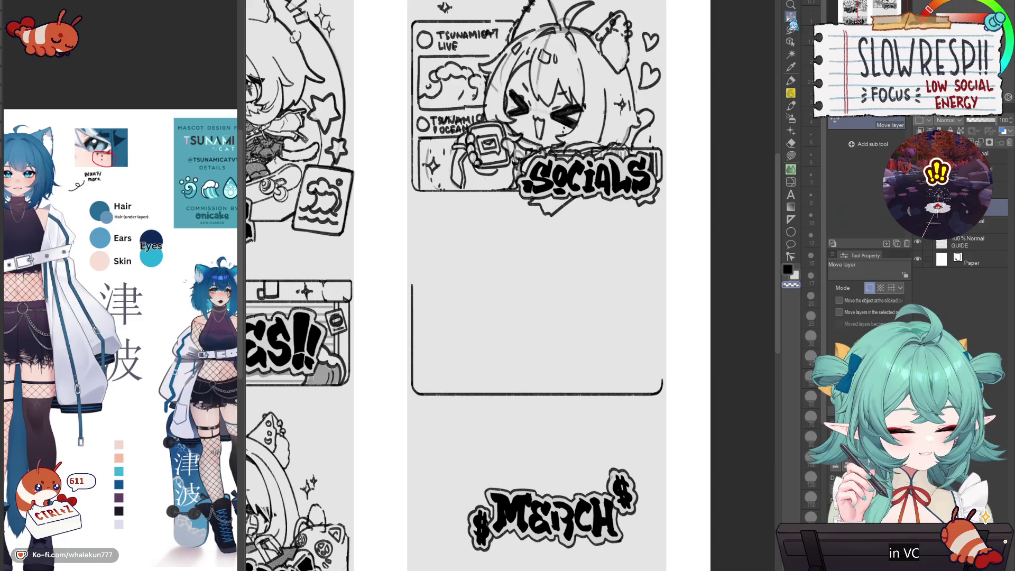
{"action": "key", "text": "ctrl+c"}
{"action": "key", "text": "ctrl+v"}
{"action": "key", "text": "ctrl+t"}
{"action": "mouse_move", "coordinate": [565, 248]}
{"action": "left_mouse_down"}
{"action": "mouse_move", "coordinate": [687, 296]}
{"action": "mouse_move", "coordinate": [750, 477]}
{"action": "left_mouse_up"}
{"action": "key", "text": "ctrl+z"}
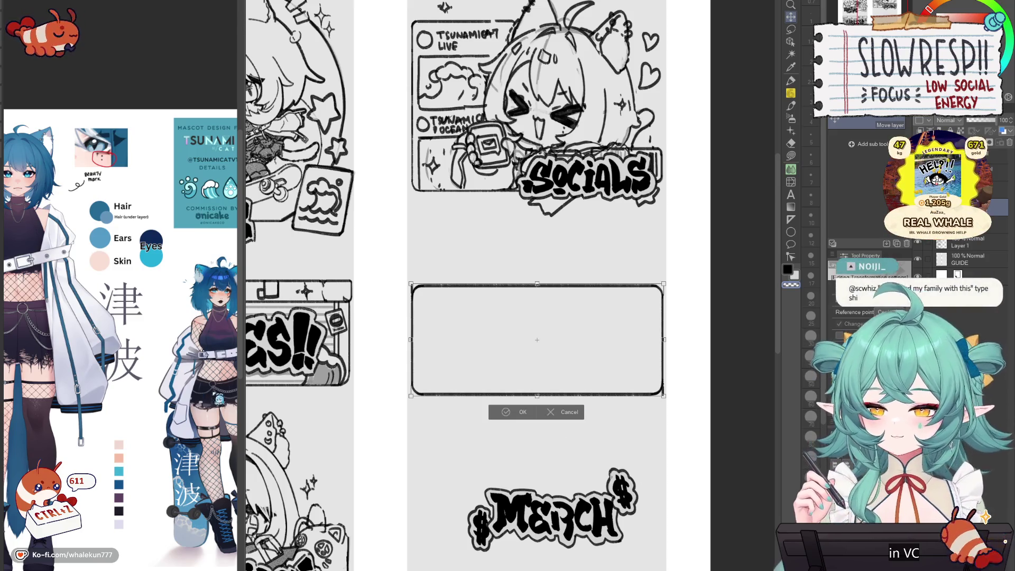
{"action": "left_click", "coordinate": [516, 413]}
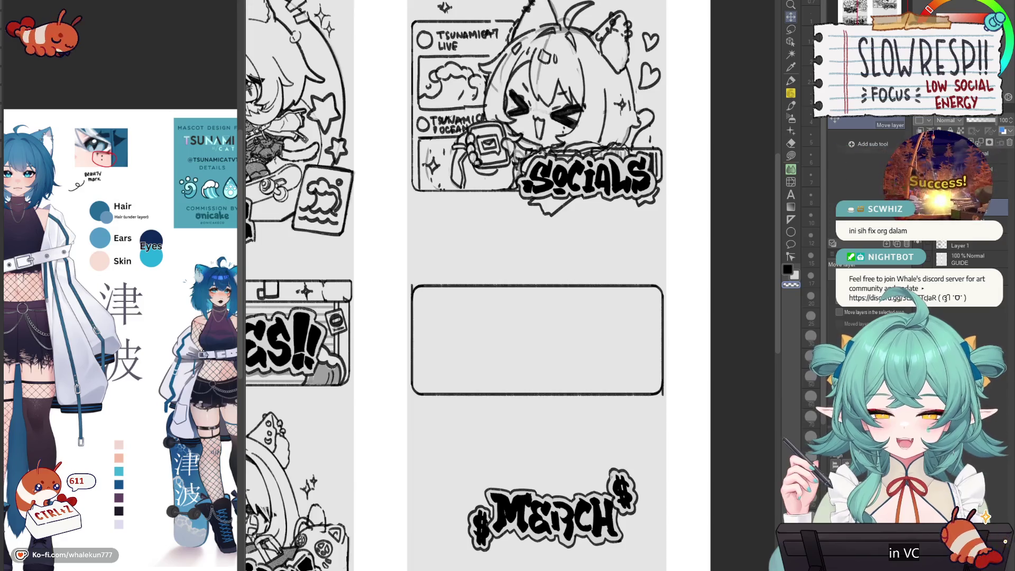
- Nudge the closed rounded box up, then slightly back down
{"action": "key", "text": "m"}
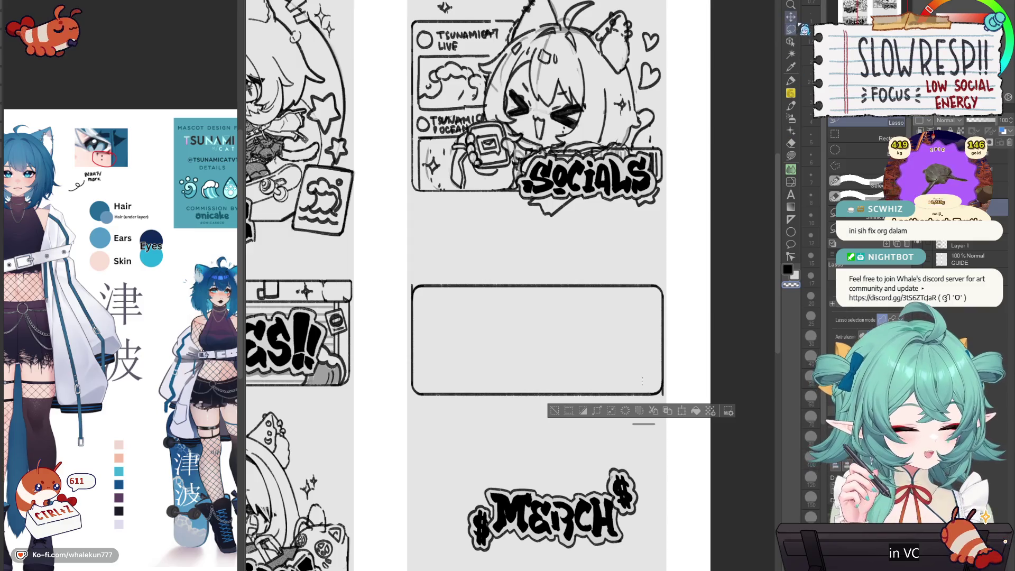
{"action": "key", "text": "k"}
{"action": "key", "text": "Up"}
{"action": "key", "text": "Up"}
{"action": "key", "text": "Up"}
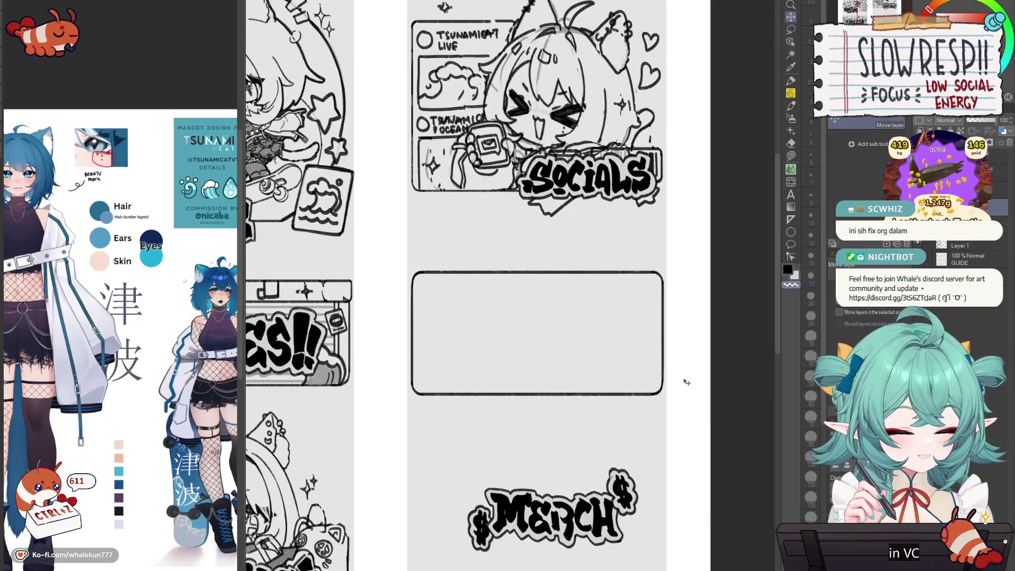
{"action": "key", "text": "Down"}
{"action": "key", "text": "Down"}
{"action": "key", "text": "Down"}
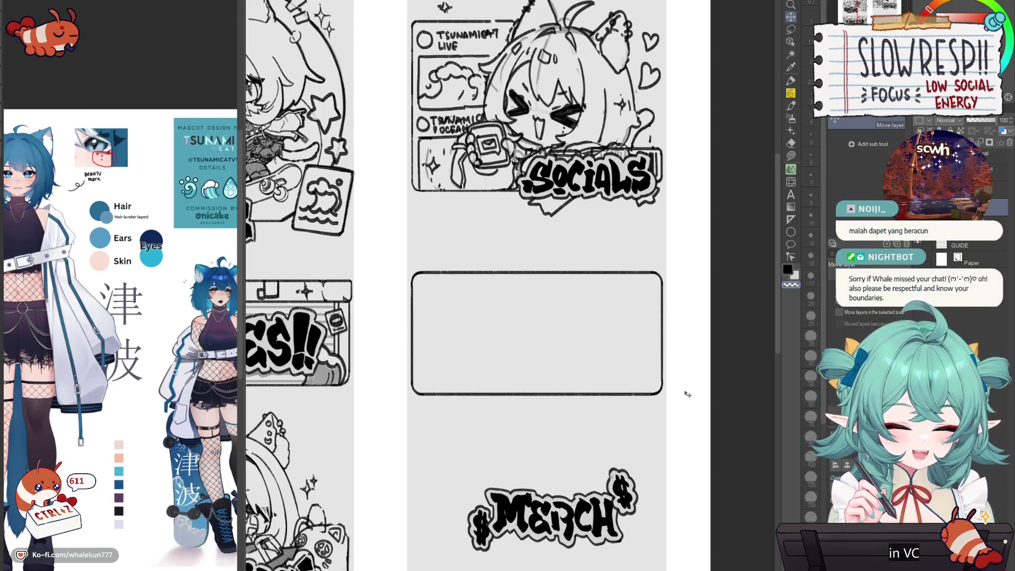
{"action": "scroll", "coordinate": [608, 404], "scroll_direction": "down", "scroll_amount": 5}
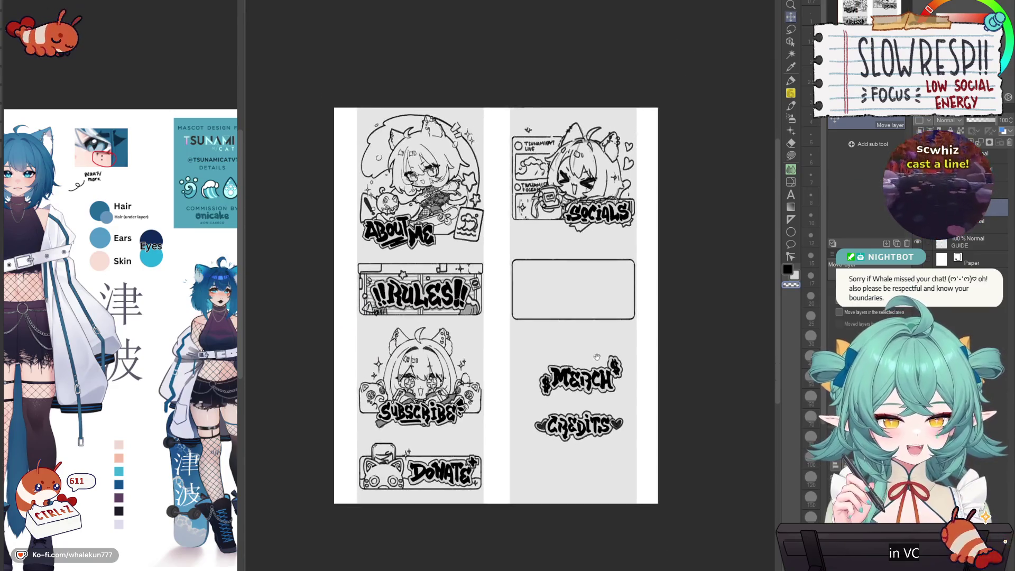
- Lasso the Socials panel and raise it slightly, then move the empty box up to match
{"action": "scroll", "coordinate": [597, 355], "scroll_direction": "up", "scroll_amount": 2}
{"action": "mouse_move", "coordinate": [618, 350]}
{"action": "left_mouse_down"}
{"action": "mouse_move", "coordinate": [618, 366]}
{"action": "mouse_move", "coordinate": [631, 342]}
{"action": "left_mouse_up"}
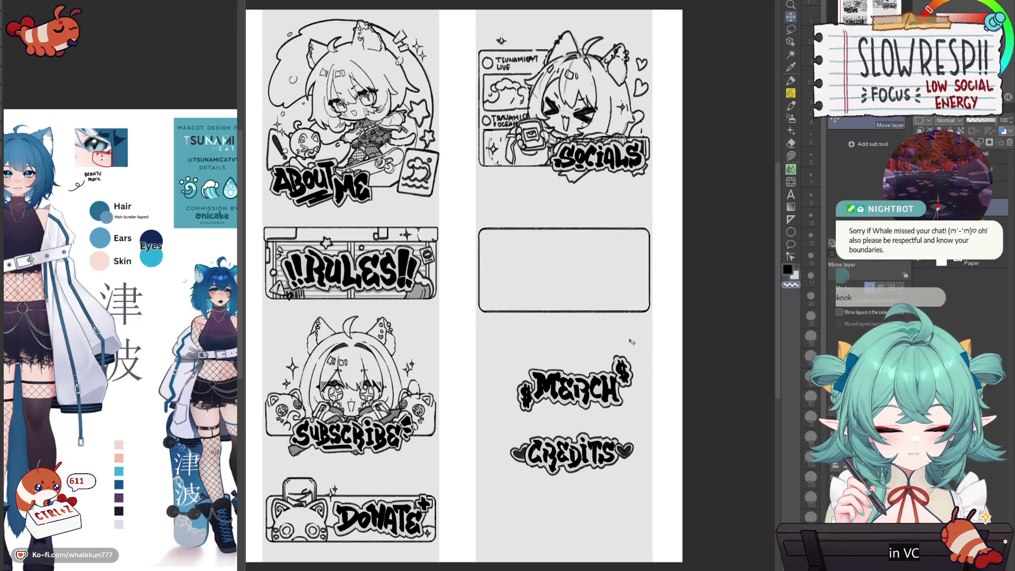
{"action": "left_click", "coordinate": [791, 28]}
{"action": "mouse_move", "coordinate": [624, 210]}
{"action": "left_mouse_down"}
{"action": "mouse_move", "coordinate": [503, 9]}
{"action": "mouse_move", "coordinate": [614, 210]}
{"action": "left_mouse_up"}
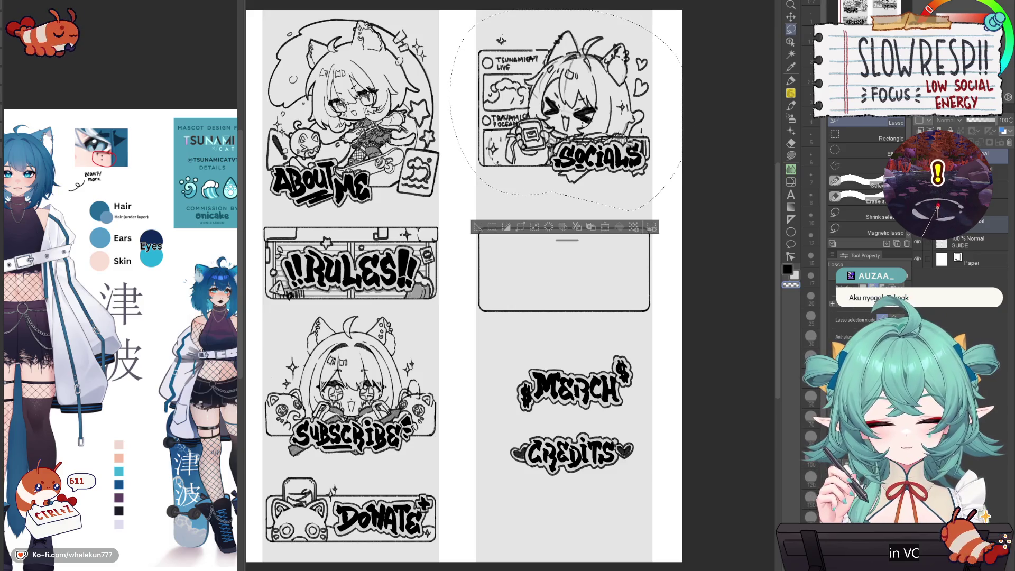
{"action": "left_click", "coordinate": [791, 16]}
{"action": "left_click_drag", "start_coordinate": [571, 106], "coordinate": [571, 96]}
{"action": "key", "text": "ctrl+d"}
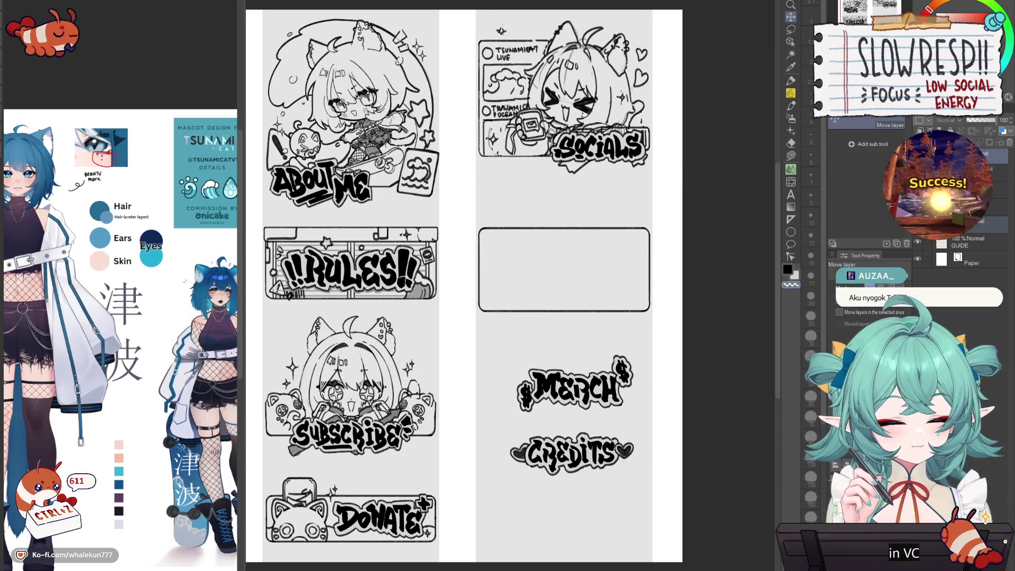
{"action": "left_click_drag", "start_coordinate": [637, 407], "coordinate": [637, 399]}
- Pick the soft pencil and add a new blank raster layer
{"action": "key", "text": "h"}
{"action": "key", "text": "h"}
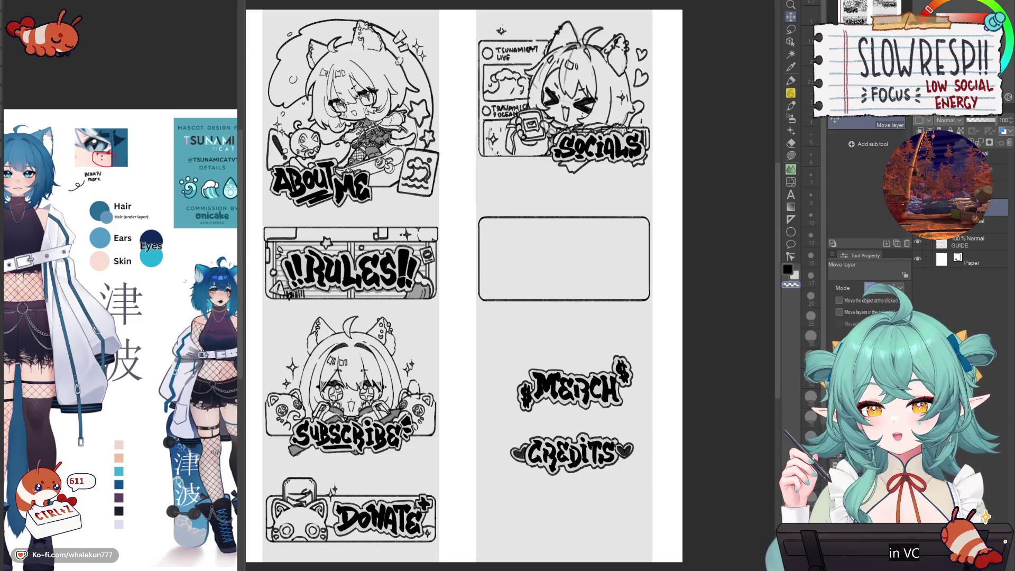
{"action": "key", "text": "p"}
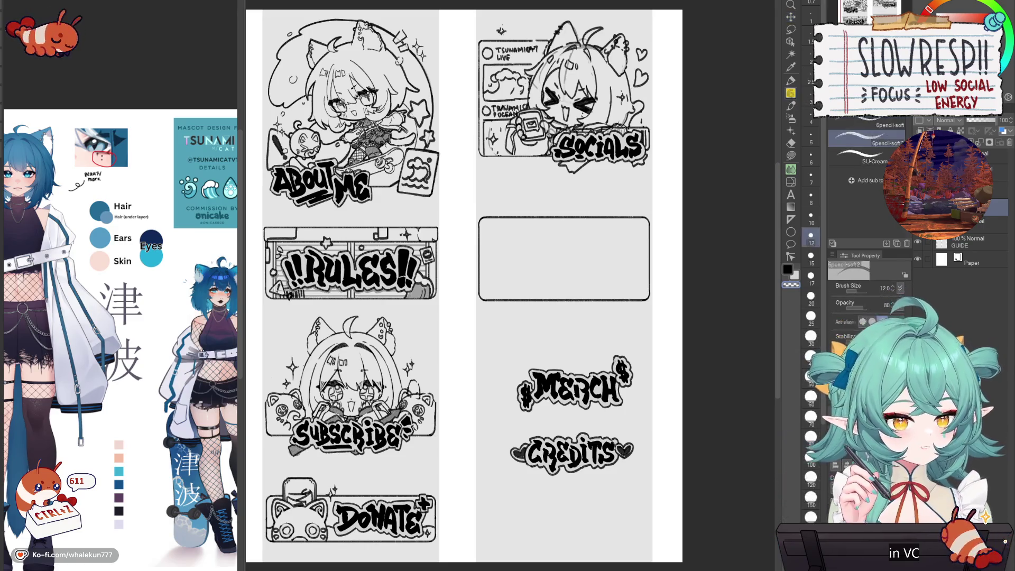
{"action": "key", "text": "ctrl+shift+n"}
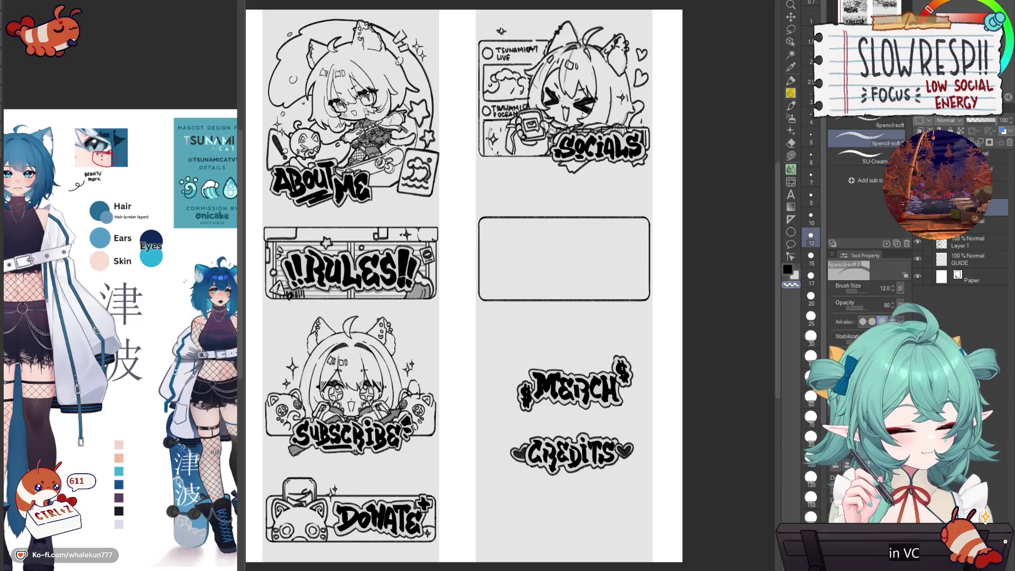
{"action": "scroll", "coordinate": [599, 422], "scroll_direction": "down", "scroll_amount": 1}
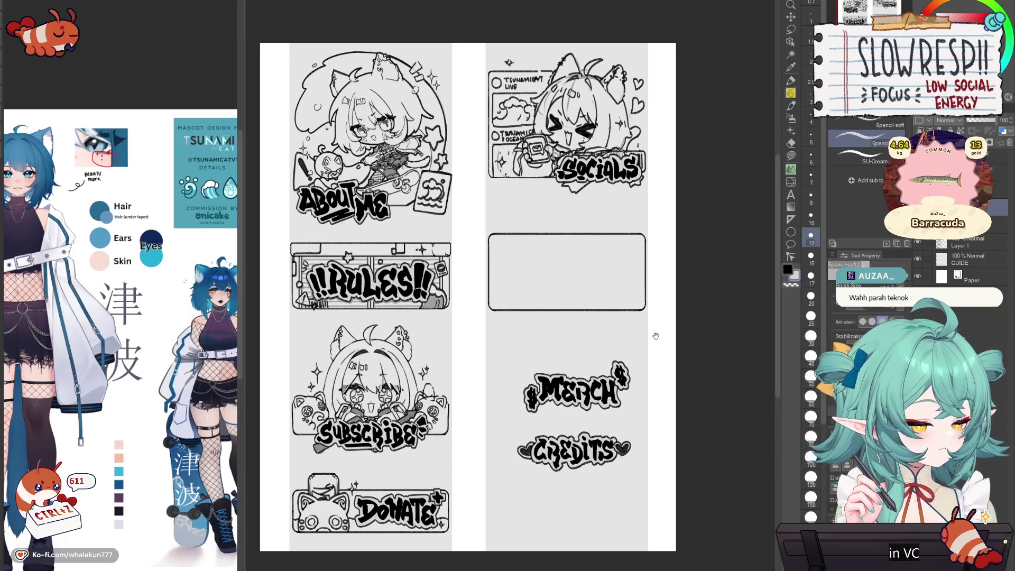
{"action": "left_click_drag", "start_coordinate": [656, 337], "coordinate": [657, 347]}
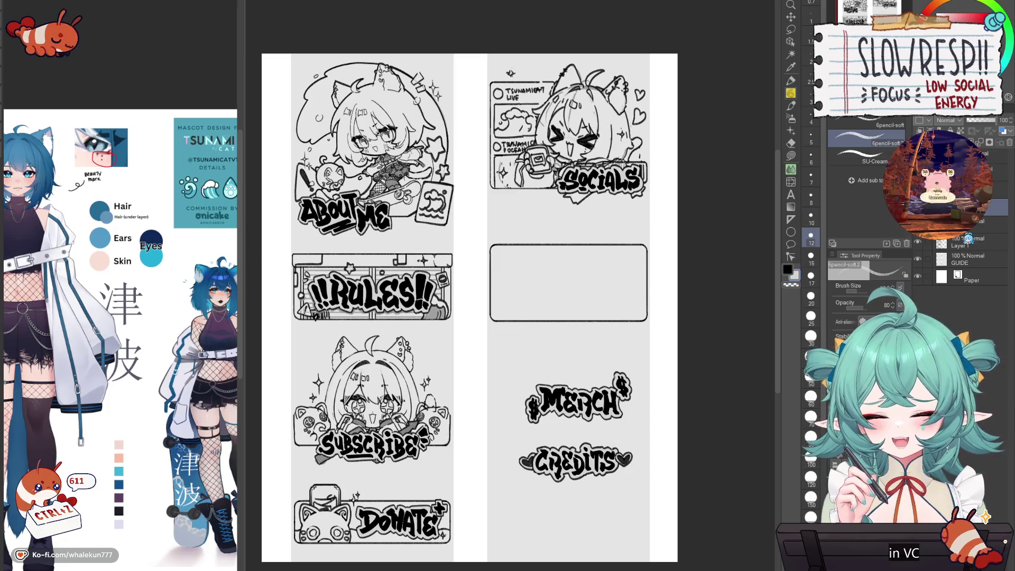
{"action": "left_click_drag", "start_coordinate": [572, 317], "coordinate": [575, 336]}
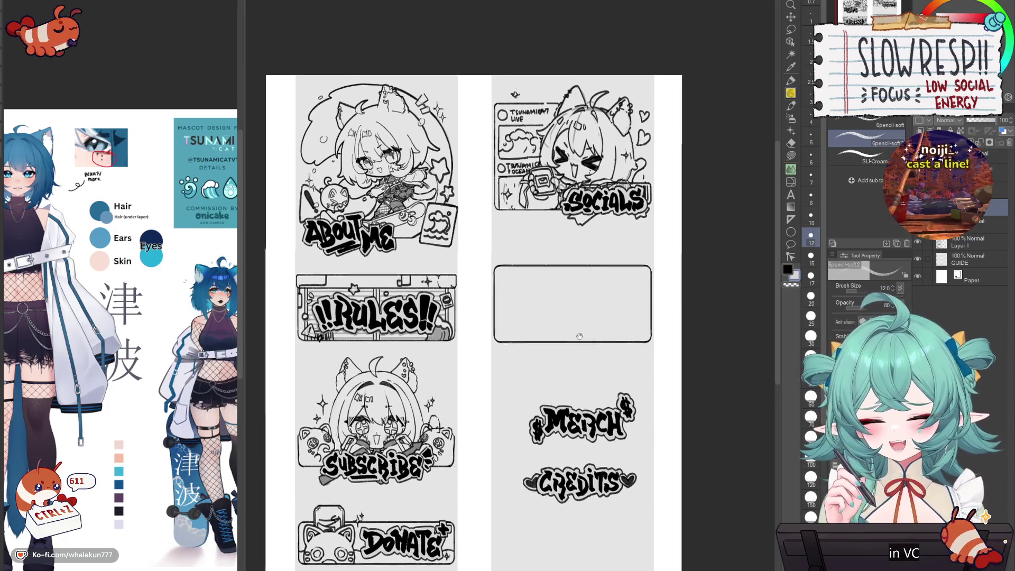
{"action": "key", "text": "h"}
{"action": "key", "text": "h"}
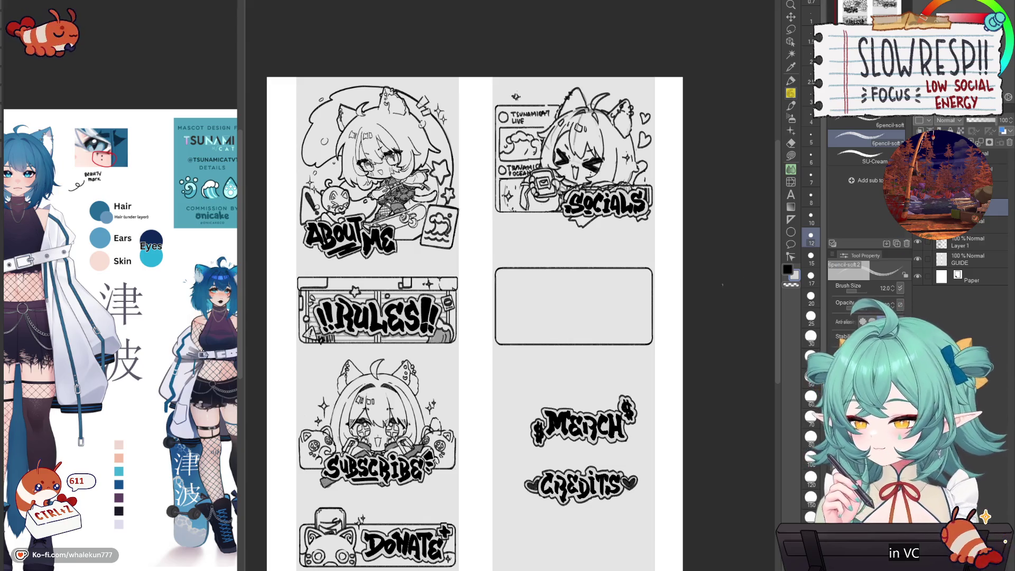
{"action": "left_click_drag", "start_coordinate": [598, 346], "coordinate": [595, 404]}
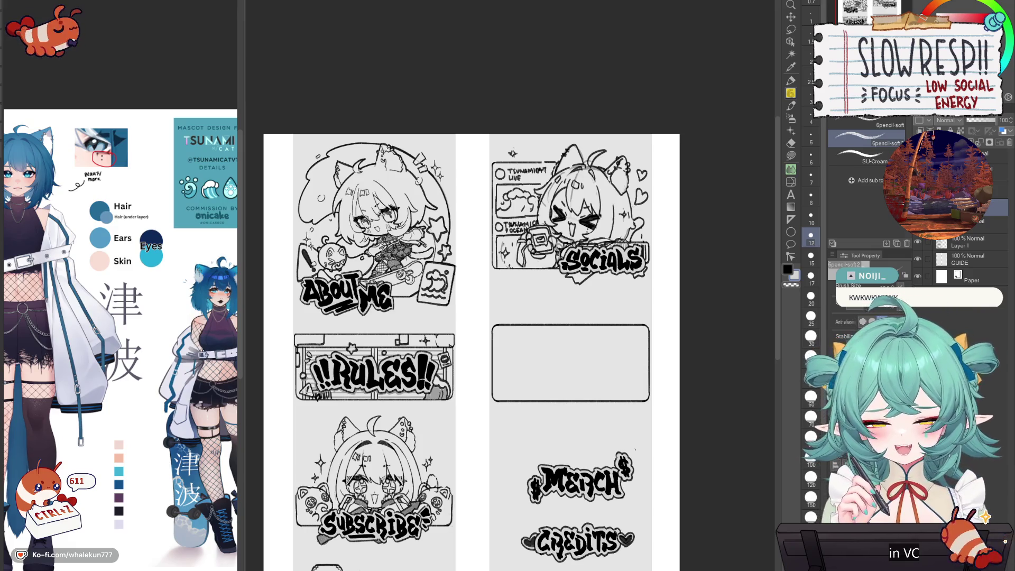
{"action": "scroll", "coordinate": [660, 340], "scroll_direction": "up", "scroll_amount": 3}
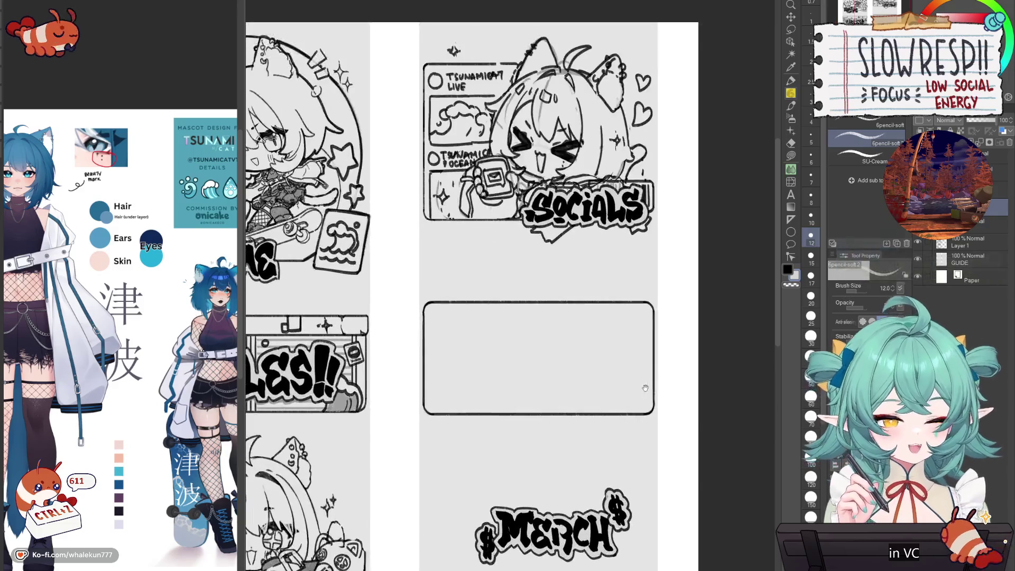
- Shift the empty rounded box in the right column down slightly and zoom in on it
{"action": "scroll", "coordinate": [660, 340], "scroll_direction": "down", "scroll_amount": 2}
{"action": "key", "text": "k"}
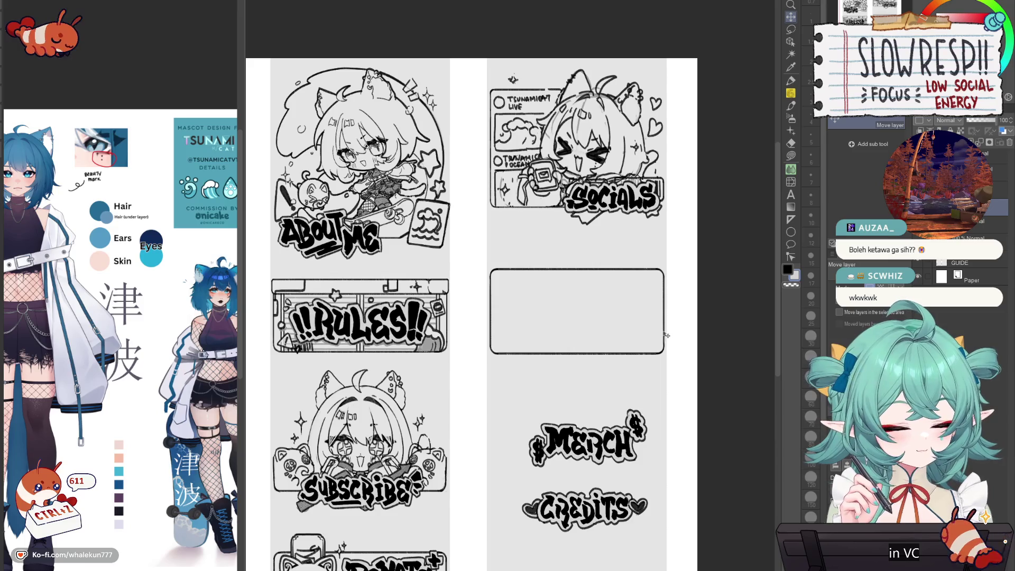
{"action": "key", "text": "w"}
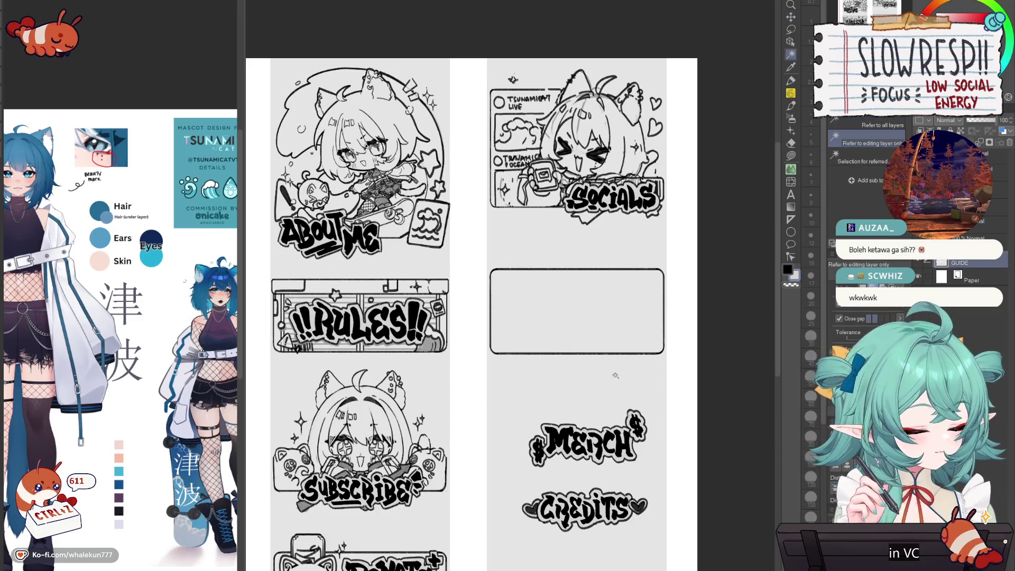
{"action": "left_click", "coordinate": [621, 351]}
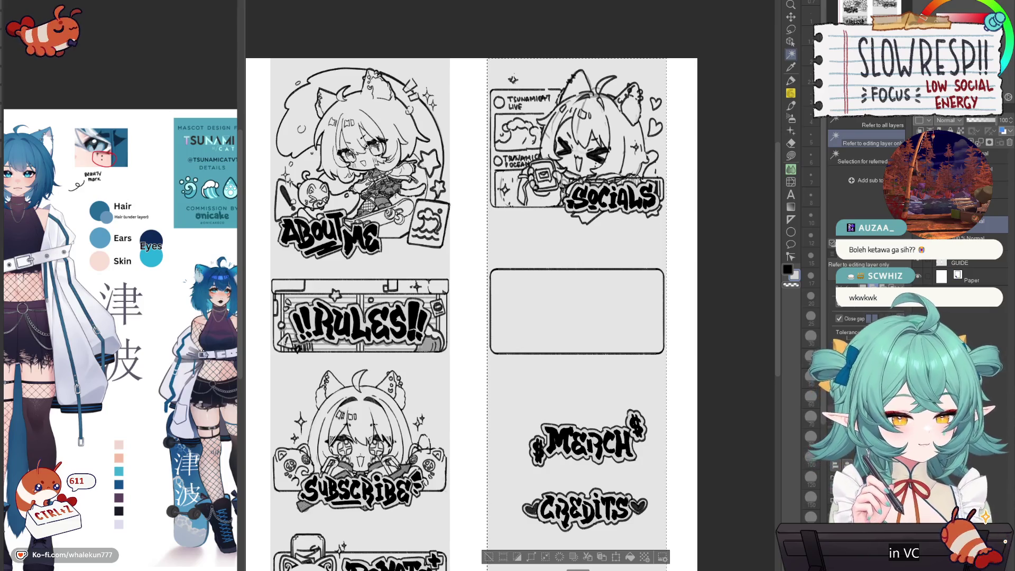
{"action": "key", "text": "ctrl+d"}
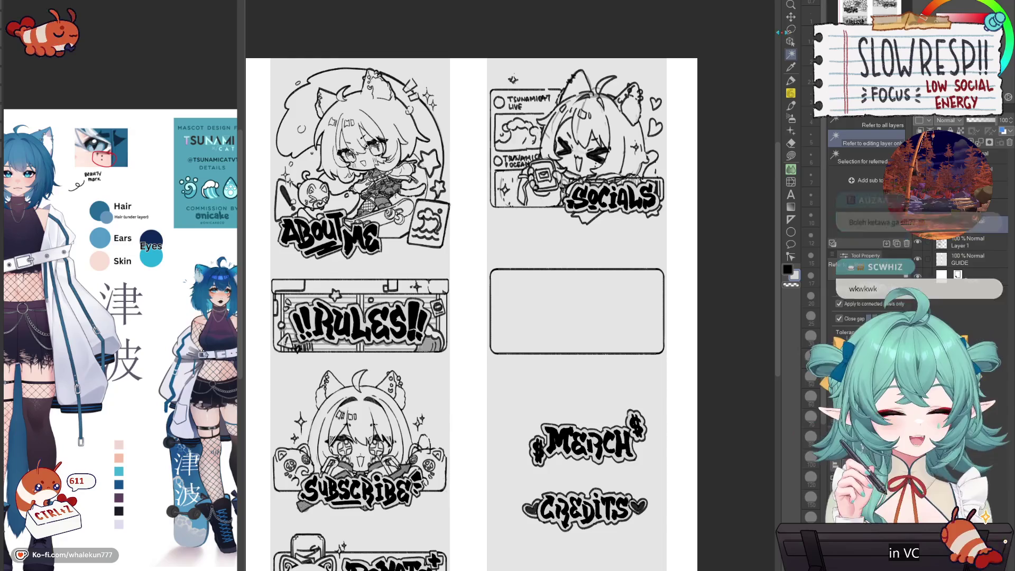
{"action": "key", "text": "k"}
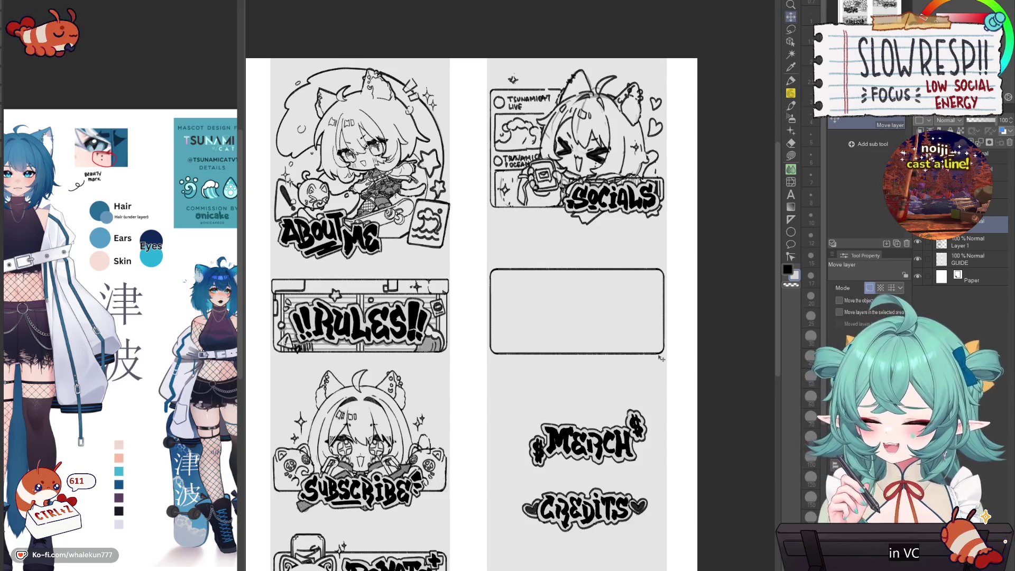
{"action": "left_click_drag", "start_coordinate": [627, 358], "coordinate": [633, 367]}
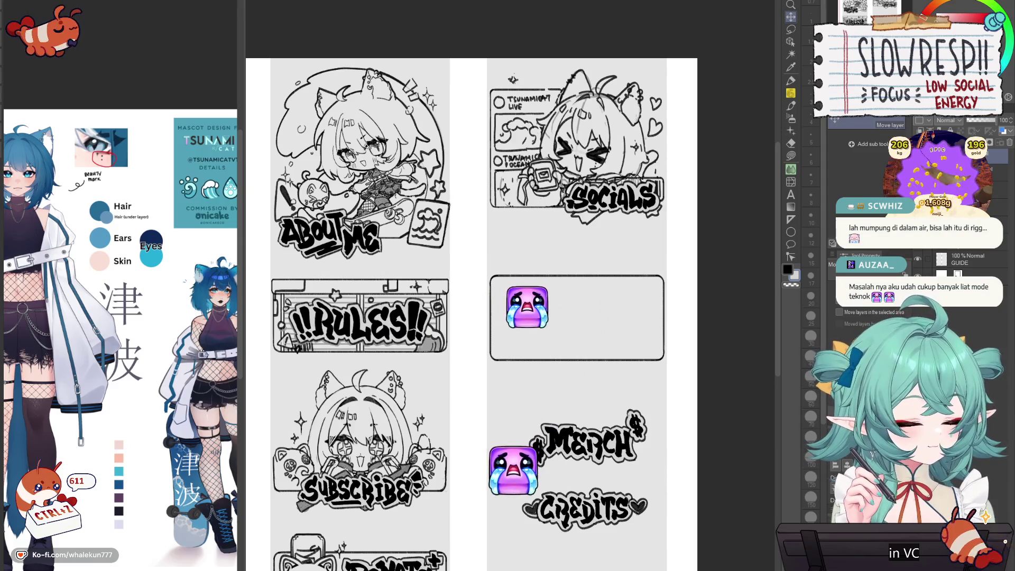
{"action": "scroll", "coordinate": [471, 285], "scroll_direction": "down", "scroll_amount": 3}
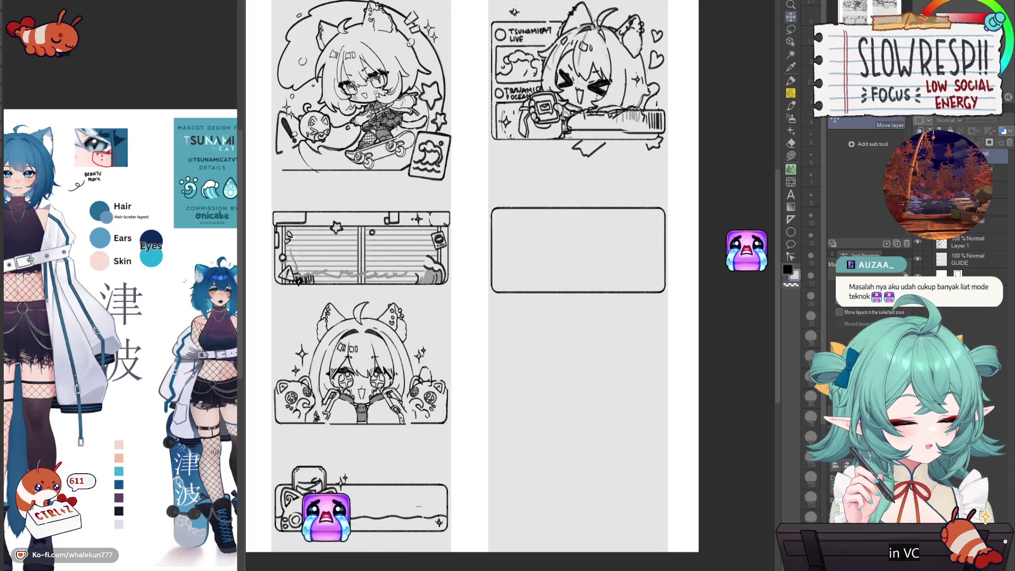
{"action": "scroll", "coordinate": [639, 285], "scroll_direction": "down", "scroll_amount": 2}
{"action": "scroll", "coordinate": [639, 285], "scroll_direction": "up", "scroll_amount": 3}
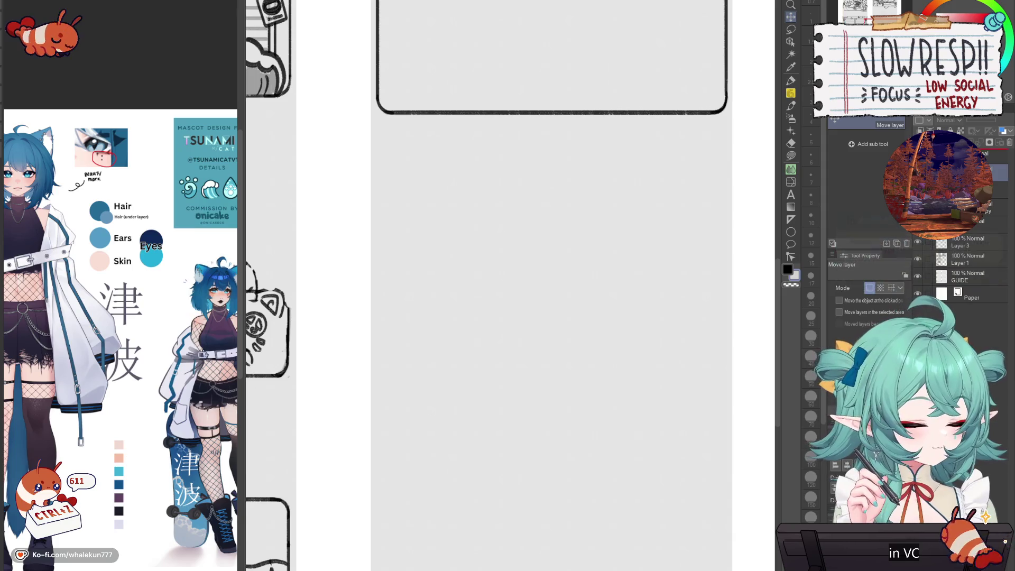
- Pick a pen brush, rough out a head oval with eye dots, then discard them
{"action": "key", "text": "p"}
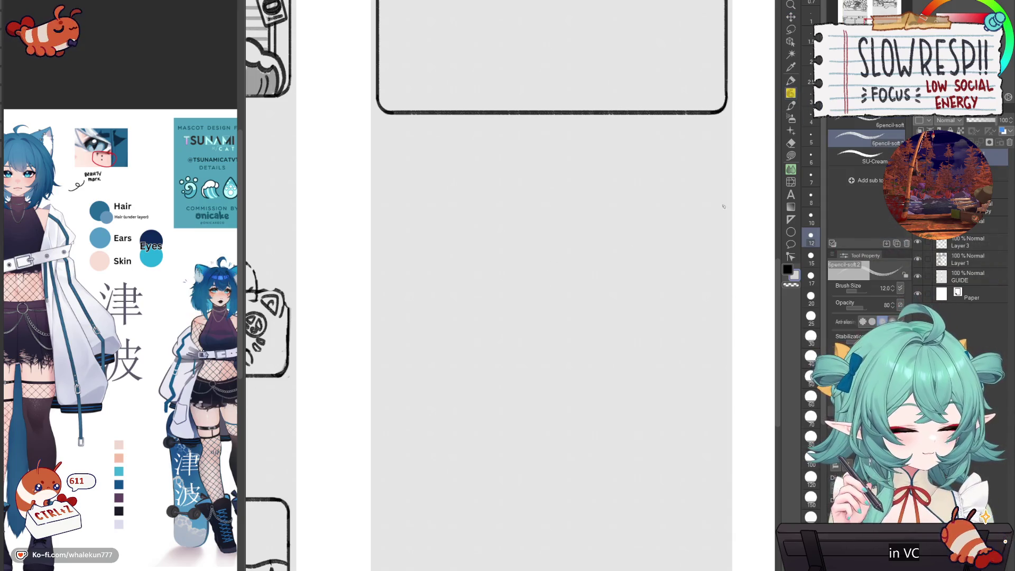
{"action": "key", "text": "p"}
{"action": "left_click", "coordinate": [877, 143]}
{"action": "left_click", "coordinate": [881, 155]}
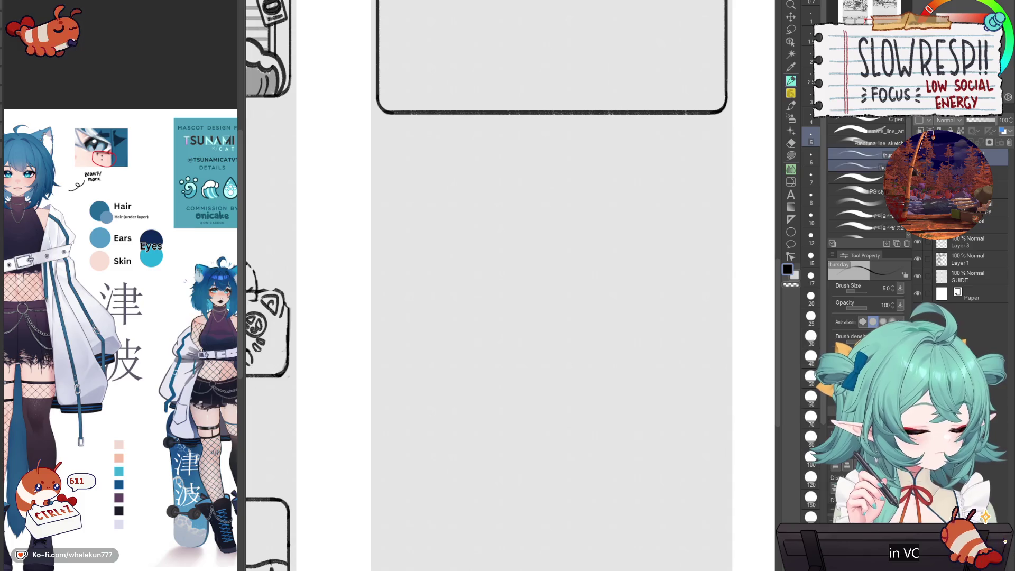
{"action": "mouse_move", "coordinate": [547, 197]}
{"action": "left_mouse_down"}
{"action": "mouse_move", "coordinate": [556, 257]}
{"action": "mouse_move", "coordinate": [555, 193]}
{"action": "left_mouse_up"}
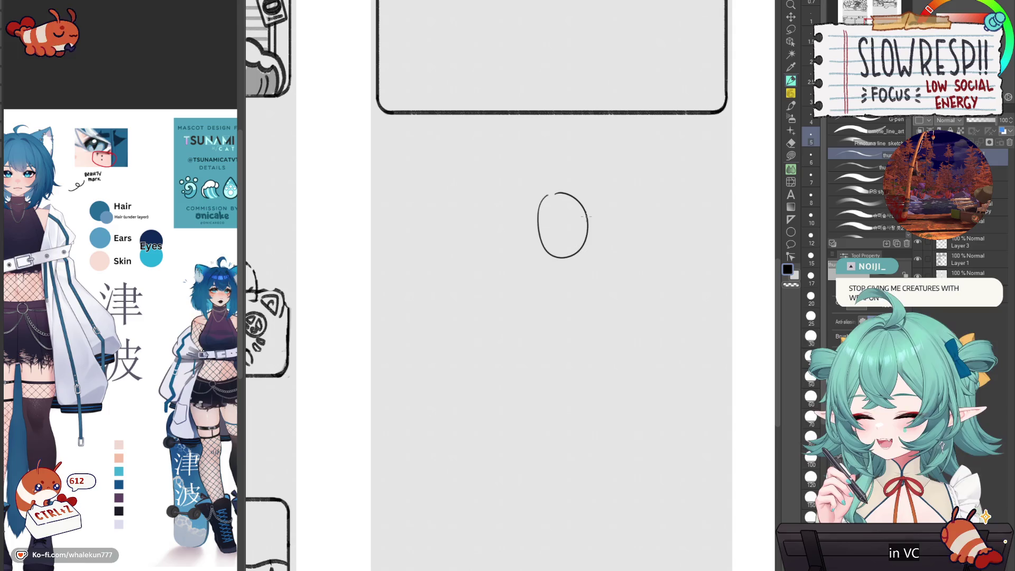
{"action": "left_click_drag", "start_coordinate": [528, 229], "coordinate": [588, 228]}
{"action": "key", "text": "ctrl+z"}
{"action": "key", "text": "ctrl+z"}
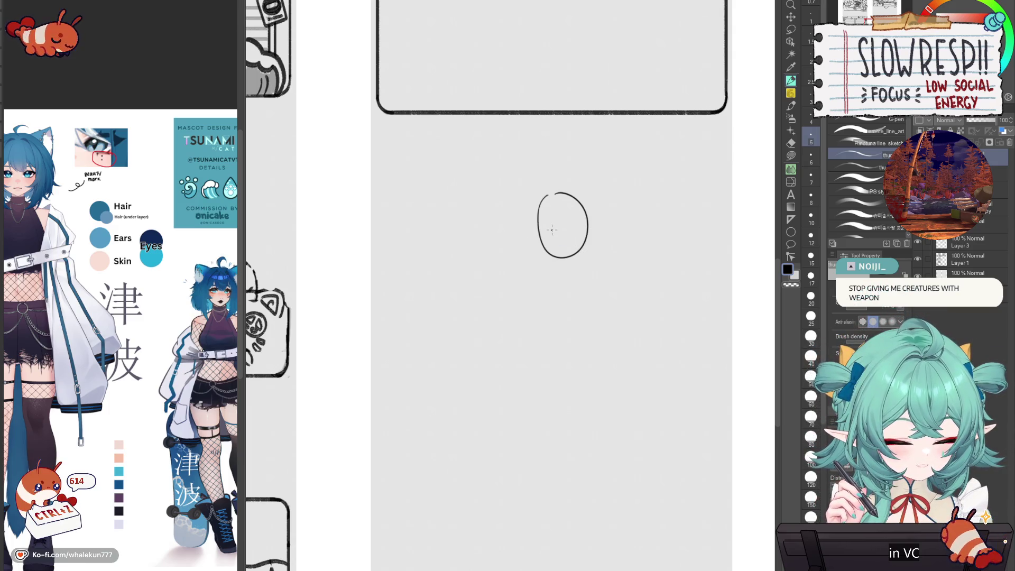
{"action": "key", "text": "bracketright"}
{"action": "key", "text": "bracketright"}
{"action": "key", "text": "bracketright"}
{"action": "left_click", "coordinate": [548, 230]}
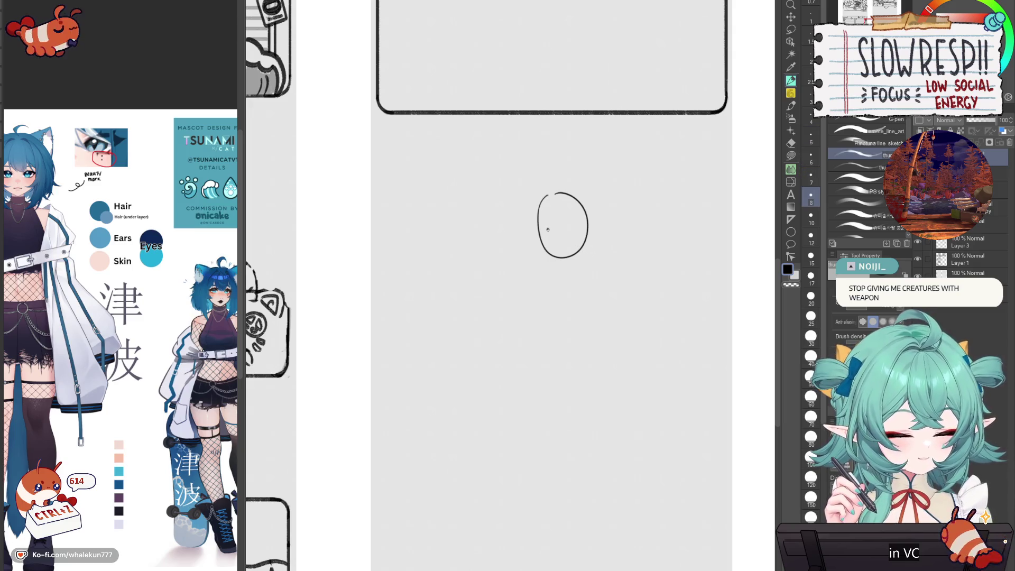
{"action": "left_click", "coordinate": [571, 228]}
{"action": "key", "text": "ctrl+z"}
{"action": "key", "text": "ctrl+z"}
{"action": "key", "text": "ctrl+z"}
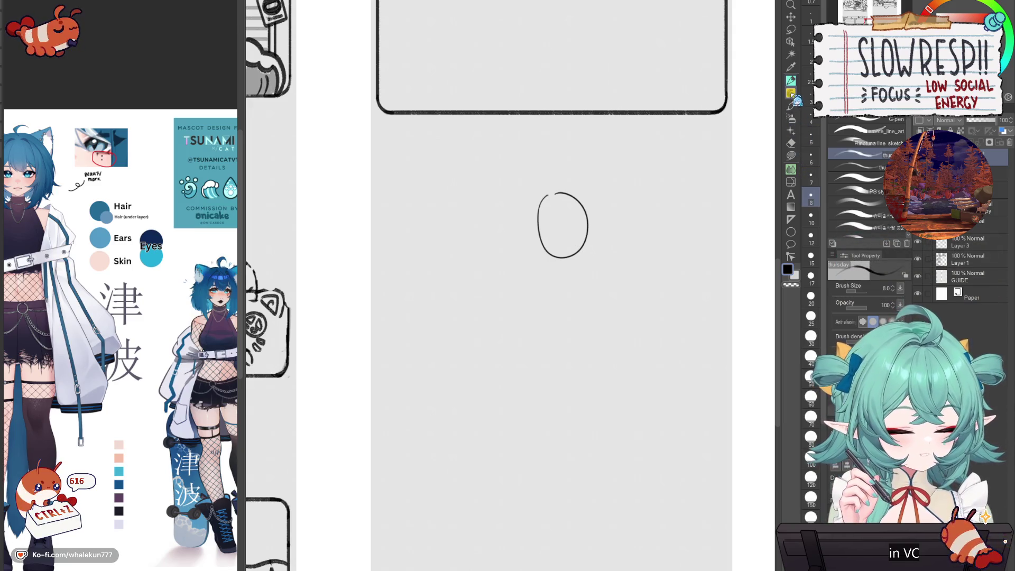
{"action": "key", "text": "p"}
- Draw the first eye, a small mouth and the face outline
{"action": "left_click", "coordinate": [545, 238]}
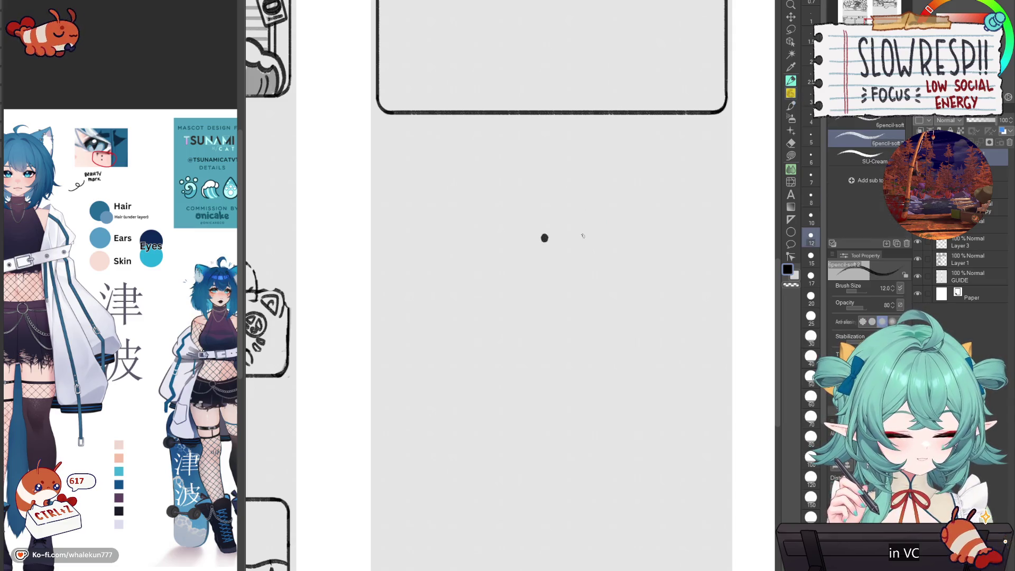
{"action": "left_click_drag", "start_coordinate": [557, 244], "coordinate": [567, 246]}
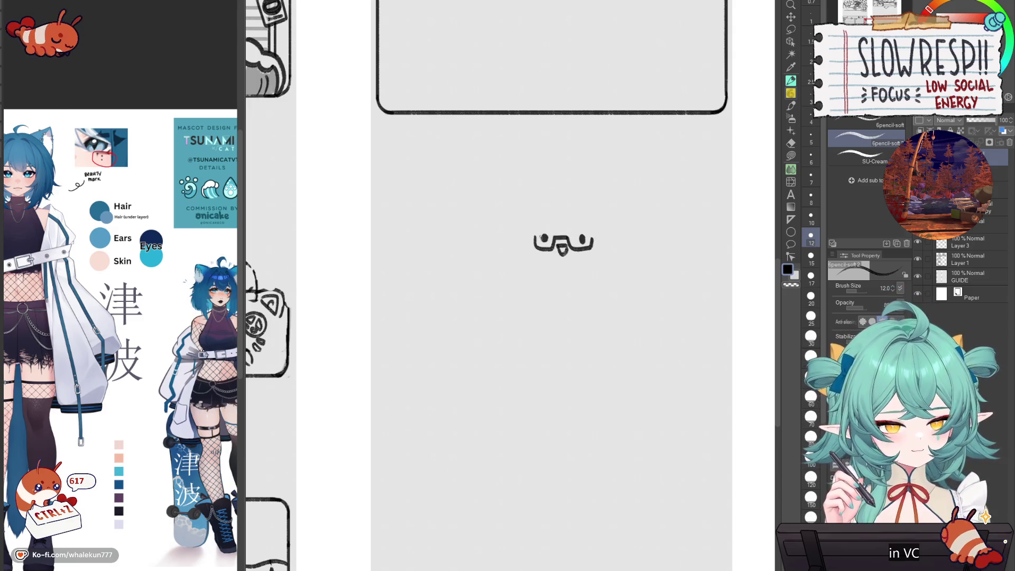
{"action": "mouse_move", "coordinate": [533, 235]}
{"action": "left_mouse_down"}
{"action": "mouse_move", "coordinate": [521, 243]}
{"action": "mouse_move", "coordinate": [555, 270]}
{"action": "left_mouse_up"}
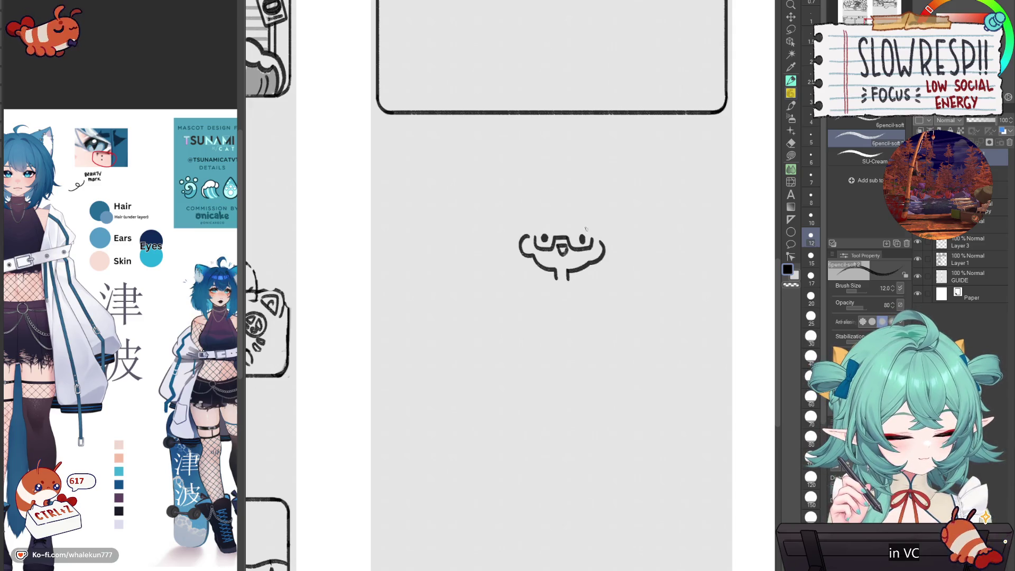
- Add bangs, slanted side hair on both sides and an arc over the head
{"action": "mouse_move", "coordinate": [560, 205]}
{"action": "left_mouse_down"}
{"action": "mouse_move", "coordinate": [552, 224]}
{"action": "mouse_move", "coordinate": [578, 228]}
{"action": "left_mouse_up"}
{"action": "mouse_move", "coordinate": [583, 211]}
{"action": "left_mouse_down"}
{"action": "mouse_move", "coordinate": [590, 227]}
{"action": "mouse_move", "coordinate": [547, 223]}
{"action": "left_mouse_up"}
{"action": "mouse_move", "coordinate": [549, 207]}
{"action": "left_mouse_down"}
{"action": "mouse_move", "coordinate": [523, 235]}
{"action": "mouse_move", "coordinate": [514, 270]}
{"action": "left_mouse_up"}
{"action": "key", "text": "ctrl+z"}
{"action": "left_click_drag", "start_coordinate": [517, 212], "coordinate": [502, 262]}
{"action": "left_click_drag", "start_coordinate": [600, 217], "coordinate": [626, 269]}
{"action": "key", "text": "ctrl+z"}
{"action": "left_click_drag", "start_coordinate": [523, 197], "coordinate": [608, 205]}
{"action": "key", "text": "ctrl+z"}
{"action": "mouse_move", "coordinate": [523, 197]}
{"action": "left_mouse_down"}
{"action": "mouse_move", "coordinate": [561, 180]}
{"action": "mouse_move", "coordinate": [607, 207]}
{"action": "mouse_move", "coordinate": [607, 245]}
{"action": "left_mouse_up"}
{"action": "mouse_move", "coordinate": [570, 277]}
{"action": "left_mouse_down"}
{"action": "mouse_move", "coordinate": [560, 258]}
{"action": "mouse_move", "coordinate": [535, 278]}
{"action": "mouse_move", "coordinate": [552, 280]}
{"action": "mouse_move", "coordinate": [544, 257]}
{"action": "mouse_move", "coordinate": [553, 275]}
{"action": "left_mouse_up"}
{"action": "key", "text": "ctrl+z"}
{"action": "key", "text": "ctrl+z"}
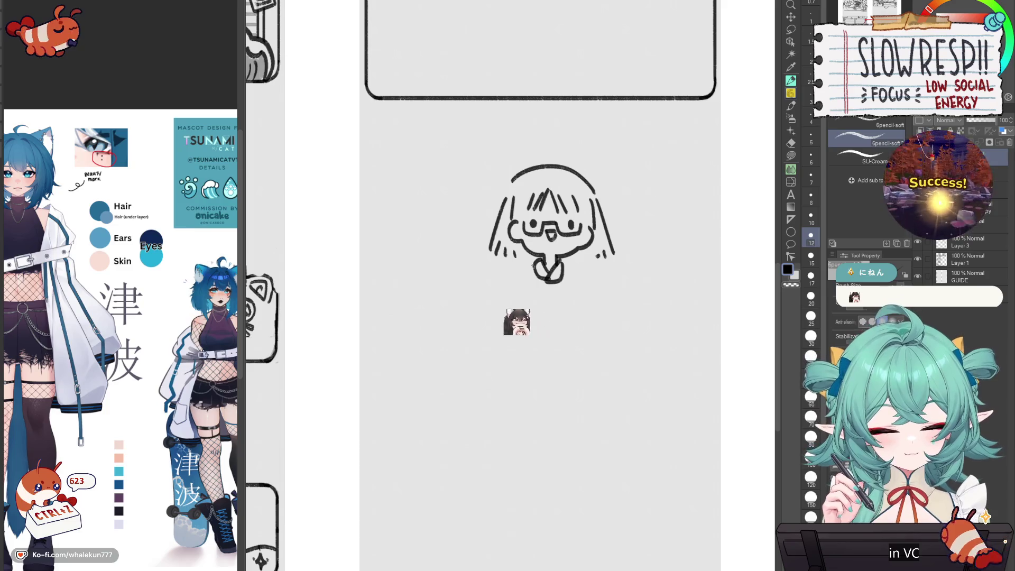
- Draw the cape's left, bottom and right edges from the neck
{"action": "key", "text": "ctrl+z"}
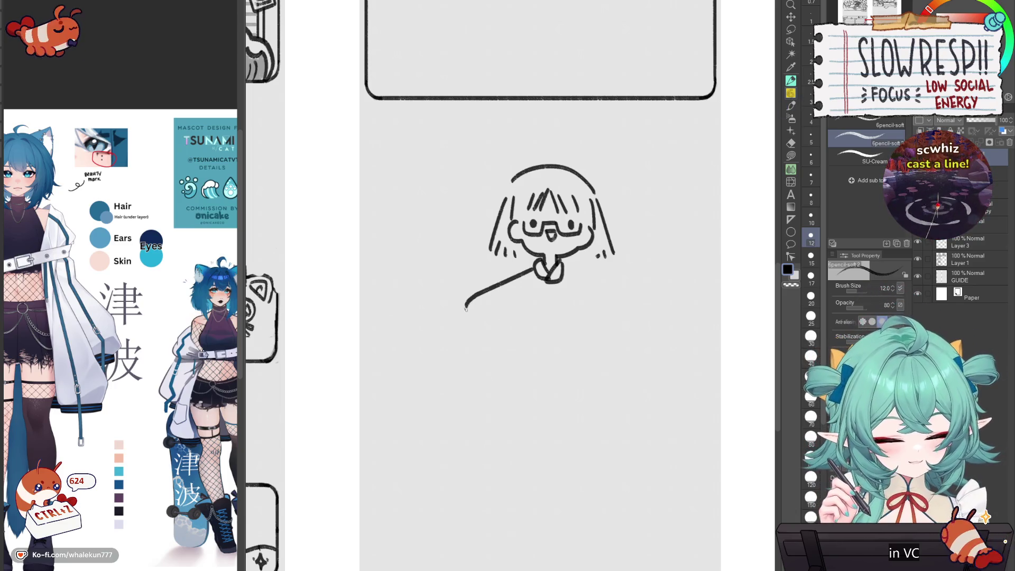
{"action": "key", "text": "ctrl+z"}
{"action": "key", "text": "ctrl+z"}
{"action": "mouse_move", "coordinate": [465, 306]}
{"action": "left_mouse_down"}
{"action": "mouse_move", "coordinate": [501, 345]}
{"action": "mouse_move", "coordinate": [586, 354]}
{"action": "left_mouse_up"}
{"action": "key", "text": "ctrl+z"}
{"action": "mouse_move", "coordinate": [516, 355]}
{"action": "left_mouse_down"}
{"action": "mouse_move", "coordinate": [586, 359]}
{"action": "mouse_move", "coordinate": [641, 311]}
{"action": "left_mouse_up"}
{"action": "left_click_drag", "start_coordinate": [565, 267], "coordinate": [643, 306]}
- Sketch hands at both cape ends and try a bag shape below the sleeve
{"action": "mouse_move", "coordinate": [457, 301]}
{"action": "left_mouse_down"}
{"action": "mouse_move", "coordinate": [452, 314]}
{"action": "mouse_move", "coordinate": [474, 327]}
{"action": "left_mouse_up"}
{"action": "mouse_move", "coordinate": [644, 309]}
{"action": "left_mouse_down"}
{"action": "mouse_move", "coordinate": [657, 307]}
{"action": "mouse_move", "coordinate": [633, 325]}
{"action": "left_mouse_up"}
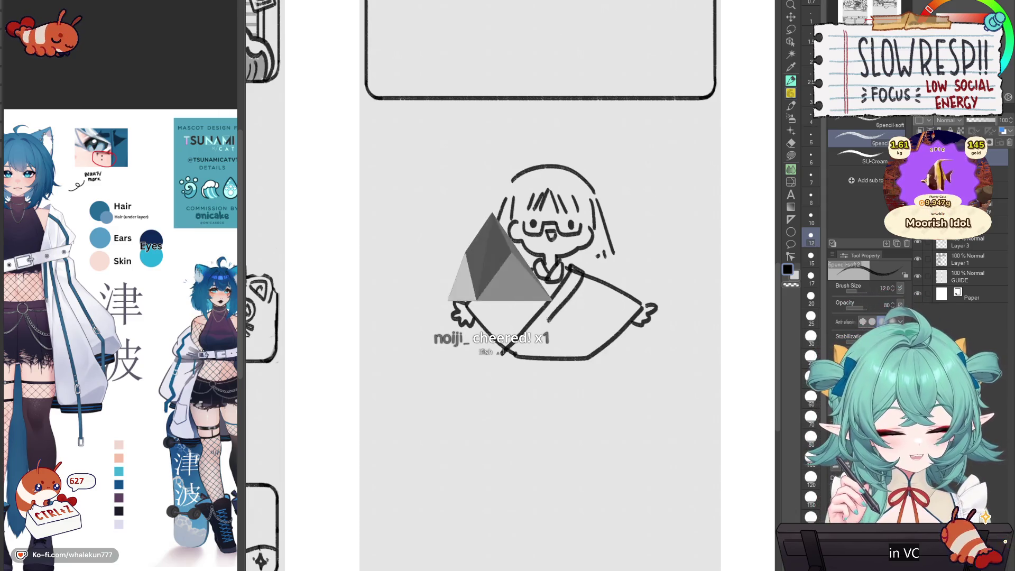
{"action": "left_click_drag", "start_coordinate": [567, 319], "coordinate": [558, 320]}
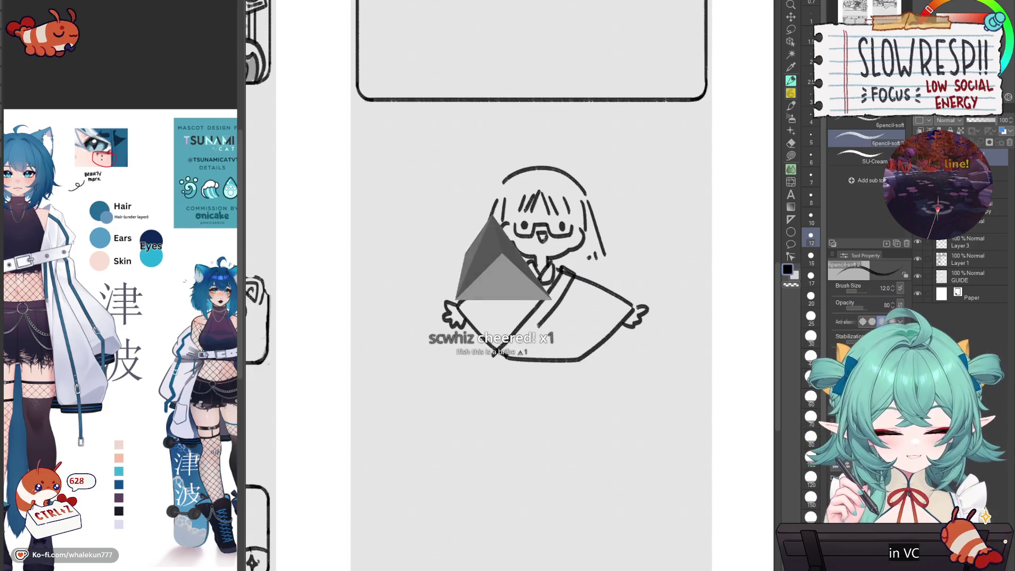
{"action": "mouse_move", "coordinate": [495, 352]}
{"action": "left_mouse_down"}
{"action": "mouse_move", "coordinate": [478, 387]}
{"action": "mouse_move", "coordinate": [502, 365]}
{"action": "mouse_move", "coordinate": [473, 392]}
{"action": "mouse_move", "coordinate": [503, 367]}
{"action": "left_mouse_up"}
{"action": "key", "text": "ctrl+z"}
{"action": "left_click_drag", "start_coordinate": [586, 368], "coordinate": [564, 361]}
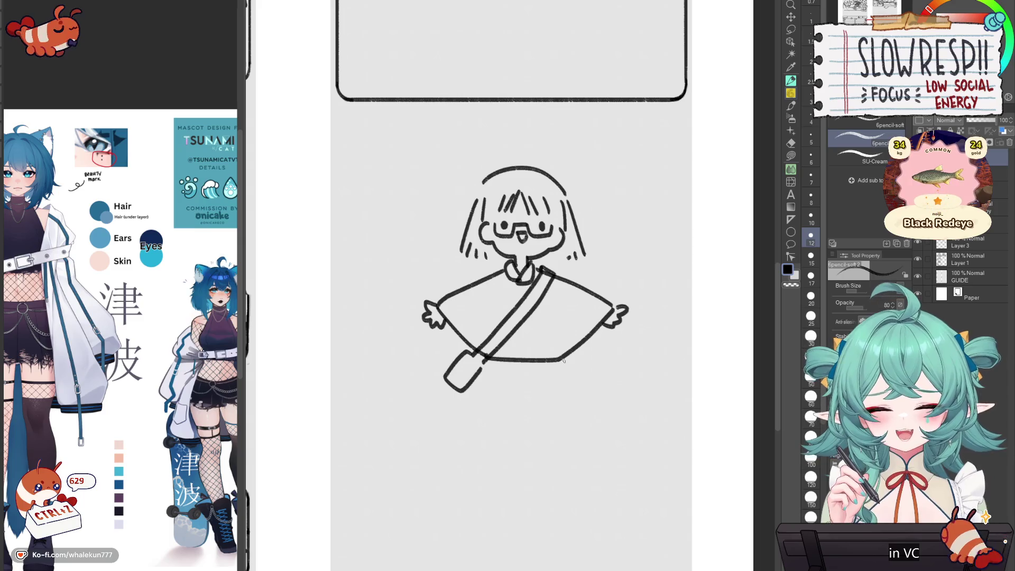
{"action": "left_click_drag", "start_coordinate": [564, 360], "coordinate": [553, 338]}
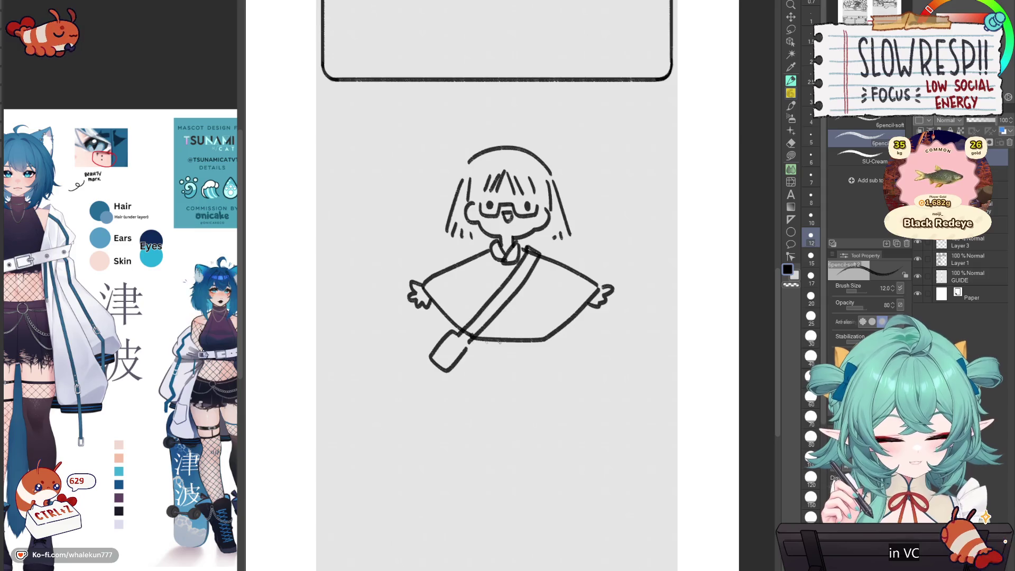
- Draw the long split skirt with its centre line, plus the legs and feet
{"action": "left_click_drag", "start_coordinate": [469, 344], "coordinate": [543, 348]}
{"action": "mouse_move", "coordinate": [486, 372]}
{"action": "left_mouse_down"}
{"action": "mouse_move", "coordinate": [490, 325]}
{"action": "mouse_move", "coordinate": [434, 404]}
{"action": "left_mouse_up"}
{"action": "key", "text": "ctrl+z"}
{"action": "left_click_drag", "start_coordinate": [457, 319], "coordinate": [431, 426]}
{"action": "key", "text": "ctrl+z"}
{"action": "mouse_move", "coordinate": [458, 319]}
{"action": "left_mouse_down"}
{"action": "mouse_move", "coordinate": [434, 386]}
{"action": "mouse_move", "coordinate": [508, 407]}
{"action": "left_mouse_up"}
{"action": "key", "text": "ctrl+z"}
{"action": "mouse_move", "coordinate": [458, 319]}
{"action": "left_mouse_down"}
{"action": "mouse_move", "coordinate": [435, 423]}
{"action": "mouse_move", "coordinate": [581, 423]}
{"action": "left_mouse_up"}
{"action": "left_click_drag", "start_coordinate": [555, 303], "coordinate": [581, 423]}
{"action": "left_click_drag", "start_coordinate": [512, 345], "coordinate": [506, 430]}
{"action": "key", "text": "ctrl+z"}
{"action": "mouse_move", "coordinate": [513, 429]}
{"action": "left_mouse_down"}
{"action": "mouse_move", "coordinate": [522, 400]}
{"action": "mouse_move", "coordinate": [465, 452]}
{"action": "mouse_move", "coordinate": [502, 404]}
{"action": "mouse_move", "coordinate": [582, 446]}
{"action": "mouse_move", "coordinate": [548, 459]}
{"action": "left_mouse_up"}
{"action": "mouse_move", "coordinate": [548, 459]}
{"action": "left_mouse_down"}
{"action": "mouse_move", "coordinate": [543, 398]}
{"action": "mouse_move", "coordinate": [532, 493]}
{"action": "left_mouse_up"}
- Erase both hands and redraw outstretched arms from the cape
{"action": "key", "text": "e"}
{"action": "mouse_move", "coordinate": [403, 276]}
{"action": "left_mouse_down"}
{"action": "mouse_move", "coordinate": [421, 340]}
{"action": "mouse_move", "coordinate": [408, 288]}
{"action": "left_mouse_up"}
{"action": "mouse_move", "coordinate": [613, 296]}
{"action": "left_mouse_down"}
{"action": "mouse_move", "coordinate": [607, 324]}
{"action": "mouse_move", "coordinate": [598, 317]}
{"action": "left_mouse_up"}
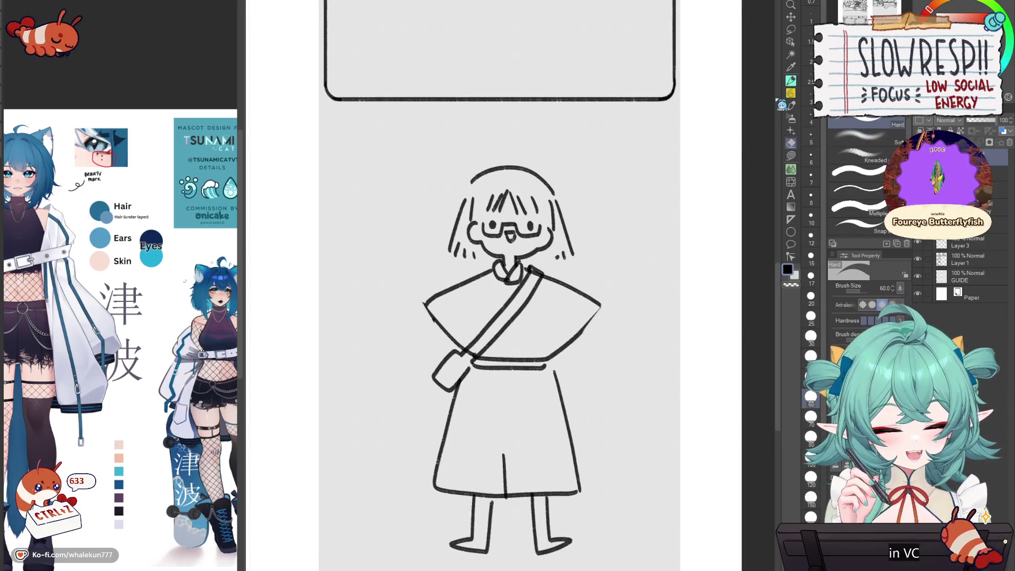
{"action": "key", "text": "p"}
{"action": "mouse_move", "coordinate": [426, 305]}
{"action": "left_mouse_down"}
{"action": "mouse_move", "coordinate": [397, 331]}
{"action": "mouse_move", "coordinate": [426, 326]}
{"action": "left_mouse_up"}
{"action": "left_click_drag", "start_coordinate": [601, 306], "coordinate": [623, 321]}
{"action": "mouse_move", "coordinate": [594, 319]}
{"action": "left_mouse_down"}
{"action": "mouse_move", "coordinate": [618, 347]}
{"action": "mouse_move", "coordinate": [604, 332]}
{"action": "left_mouse_up"}
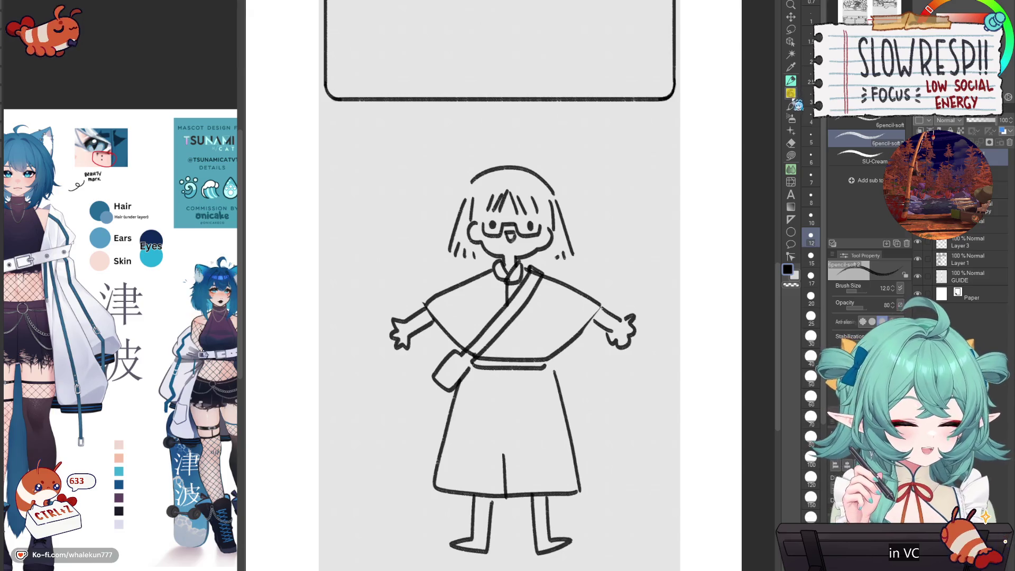
- Erase the short side hair, redraw both sides longer, and add an ahoge with a bow
{"action": "left_click_drag", "start_coordinate": [678, 259], "coordinate": [678, 330]}
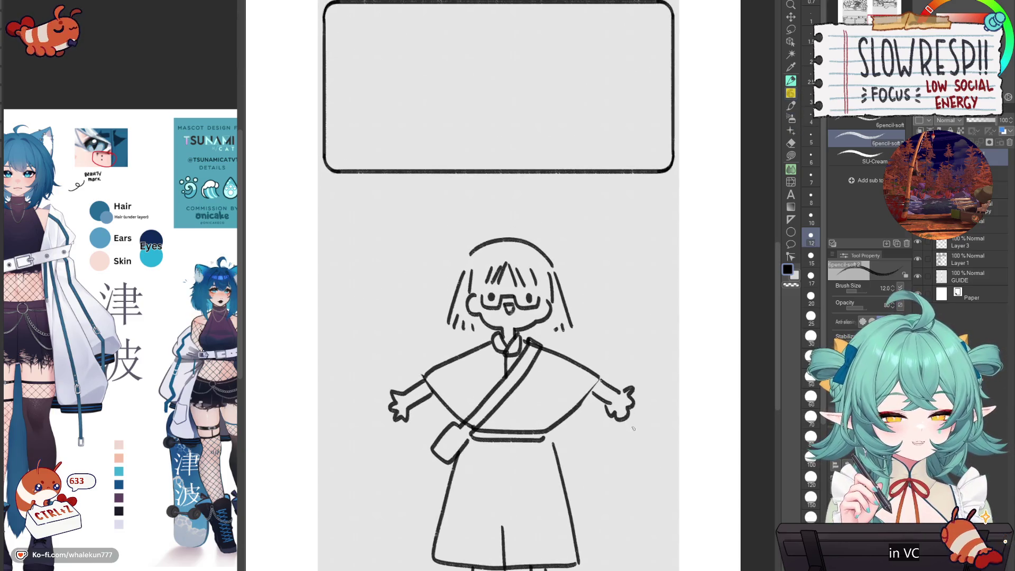
{"action": "key", "text": "e"}
{"action": "mouse_move", "coordinate": [454, 274]}
{"action": "left_mouse_down"}
{"action": "mouse_move", "coordinate": [448, 315]}
{"action": "mouse_move", "coordinate": [460, 328]}
{"action": "left_mouse_up"}
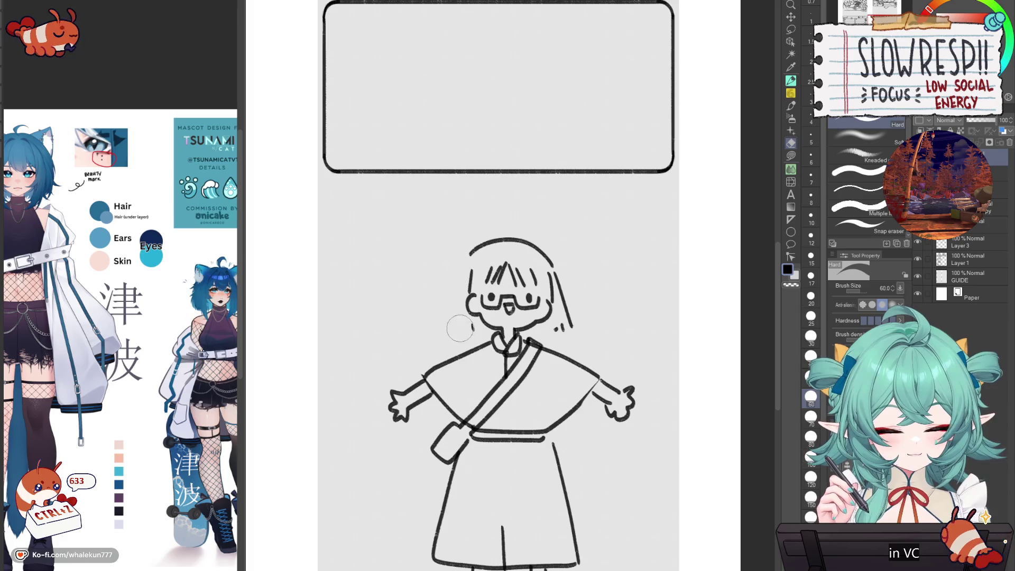
{"action": "left_click_drag", "start_coordinate": [564, 273], "coordinate": [566, 328]}
{"action": "key", "text": "p"}
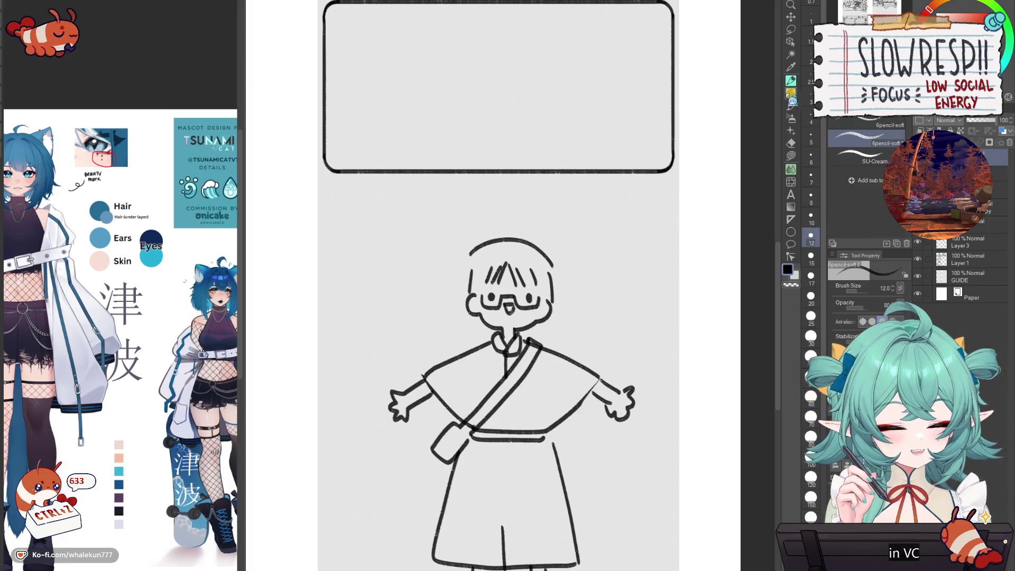
{"action": "left_click_drag", "start_coordinate": [465, 258], "coordinate": [449, 341]}
{"action": "left_click_drag", "start_coordinate": [560, 271], "coordinate": [566, 335]}
{"action": "mouse_move", "coordinate": [519, 239]}
{"action": "left_mouse_down"}
{"action": "mouse_move", "coordinate": [531, 217]}
{"action": "mouse_move", "coordinate": [548, 248]}
{"action": "left_mouse_up"}
{"action": "scroll", "coordinate": [671, 208], "scroll_direction": "down", "scroll_amount": 3}
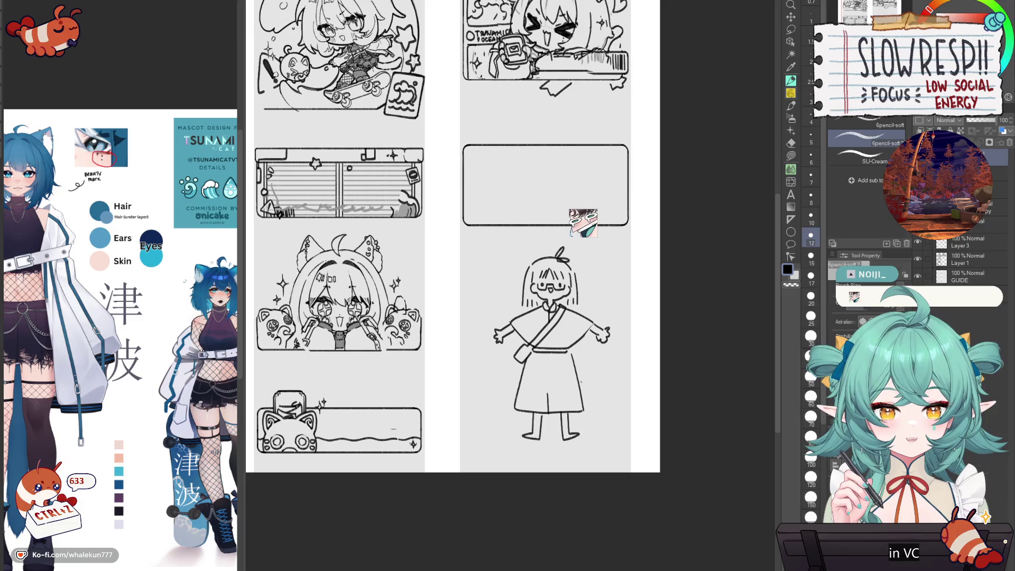
- Shift the figure left, doodle an eye with an eyebrow, and move it beside the head
{"action": "key", "text": "k"}
{"action": "mouse_move", "coordinate": [588, 389]}
{"action": "left_mouse_down"}
{"action": "mouse_move", "coordinate": [560, 396]}
{"action": "mouse_move", "coordinate": [588, 391]}
{"action": "mouse_move", "coordinate": [577, 378]}
{"action": "left_mouse_up"}
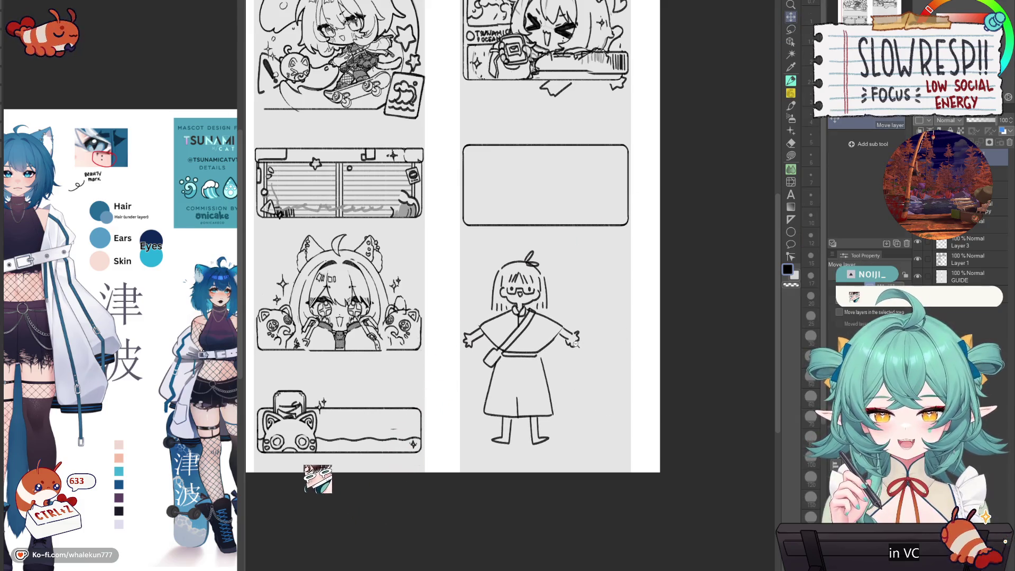
{"action": "scroll", "coordinate": [560, 338], "scroll_direction": "up", "scroll_amount": 2}
{"action": "left_click", "coordinate": [792, 95]}
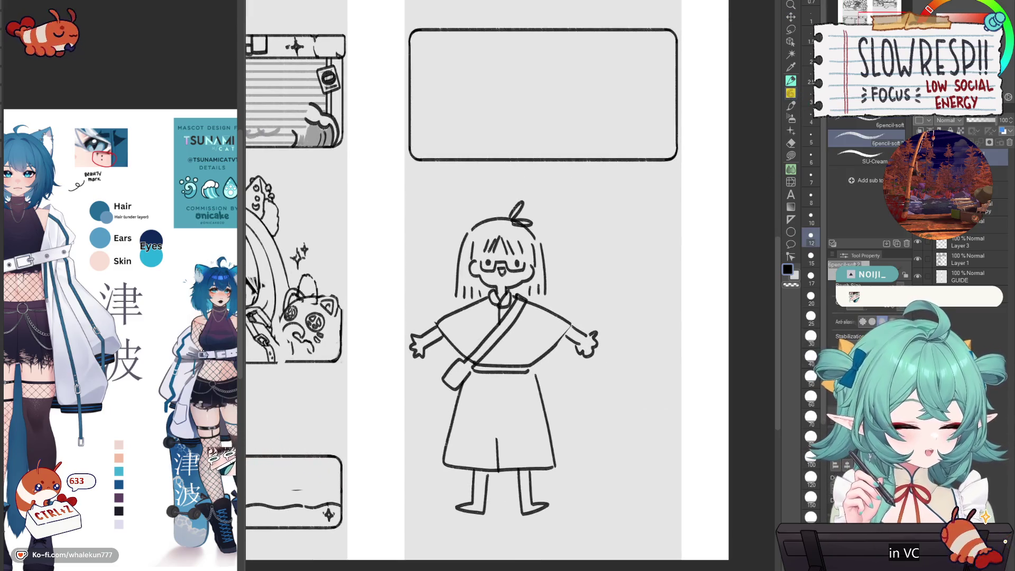
{"action": "mouse_move", "coordinate": [366, 400]}
{"action": "left_mouse_down"}
{"action": "mouse_move", "coordinate": [400, 370]}
{"action": "mouse_move", "coordinate": [445, 386]}
{"action": "mouse_move", "coordinate": [415, 421]}
{"action": "left_mouse_up"}
{"action": "left_click", "coordinate": [406, 390]}
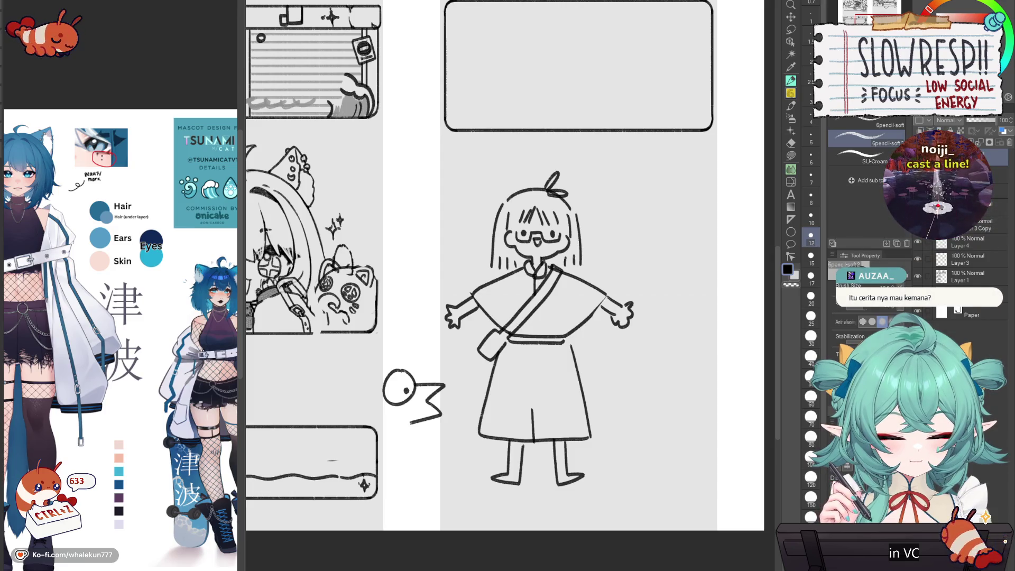
{"action": "left_click_drag", "start_coordinate": [389, 374], "coordinate": [415, 388]}
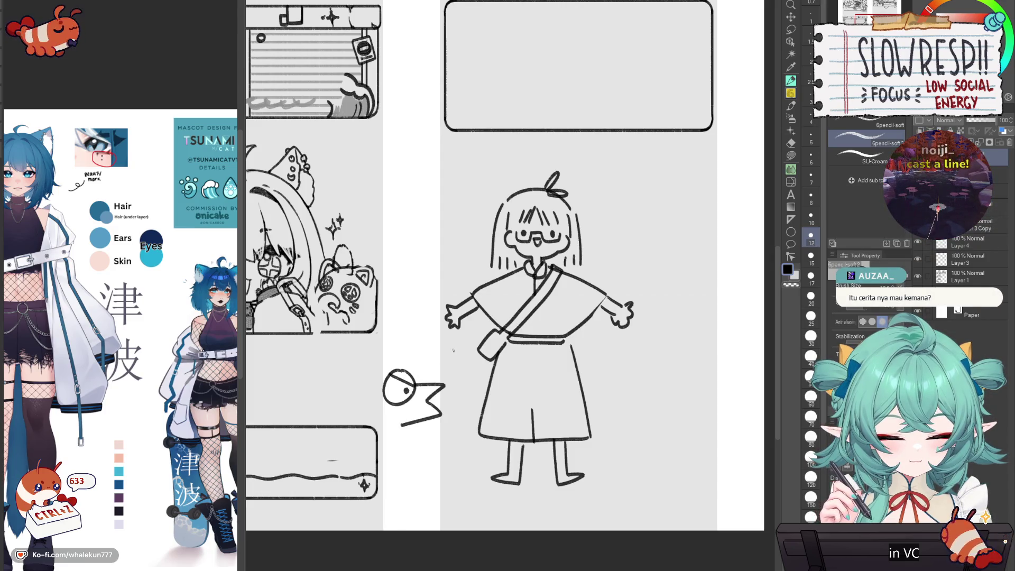
{"action": "left_click", "coordinate": [792, 17]}
{"action": "mouse_move", "coordinate": [556, 484]}
{"action": "left_mouse_down"}
{"action": "mouse_move", "coordinate": [550, 344]}
{"action": "mouse_move", "coordinate": [573, 345]}
{"action": "mouse_move", "coordinate": [607, 304]}
{"action": "left_mouse_up"}
{"action": "mouse_move", "coordinate": [616, 384]}
{"action": "left_mouse_down"}
{"action": "mouse_move", "coordinate": [612, 401]}
{"action": "mouse_move", "coordinate": [624, 390]}
{"action": "mouse_move", "coordinate": [648, 431]}
{"action": "mouse_move", "coordinate": [653, 414]}
{"action": "left_mouse_up"}
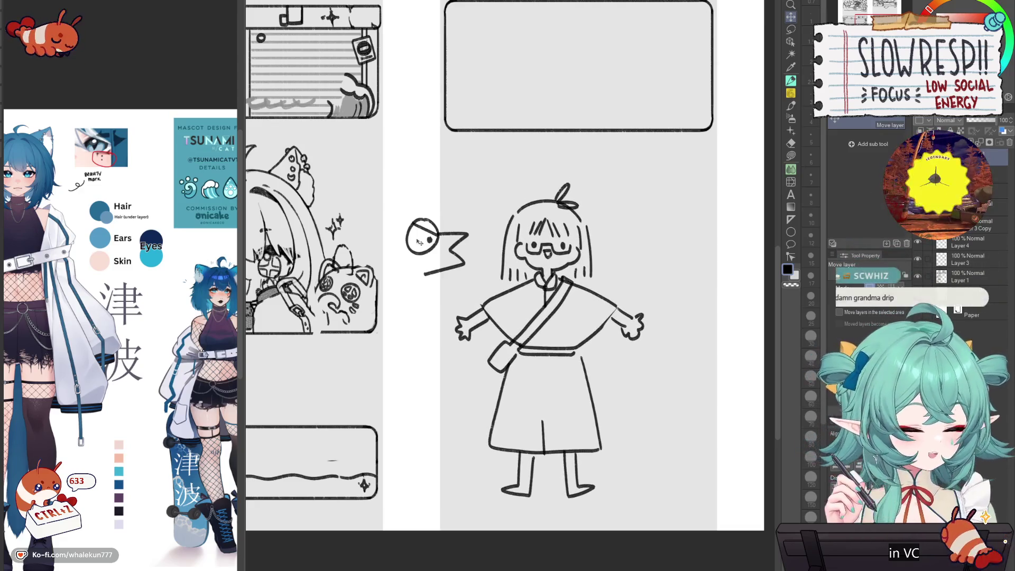
- Erase stray lines from the eye-and-beak doodle, nudge it right, then delete the sketches
{"action": "key", "text": "e"}
{"action": "left_click_drag", "start_coordinate": [412, 223], "coordinate": [464, 259]}
{"action": "key", "text": "p"}
{"action": "key", "text": "e"}
{"action": "key", "text": "p"}
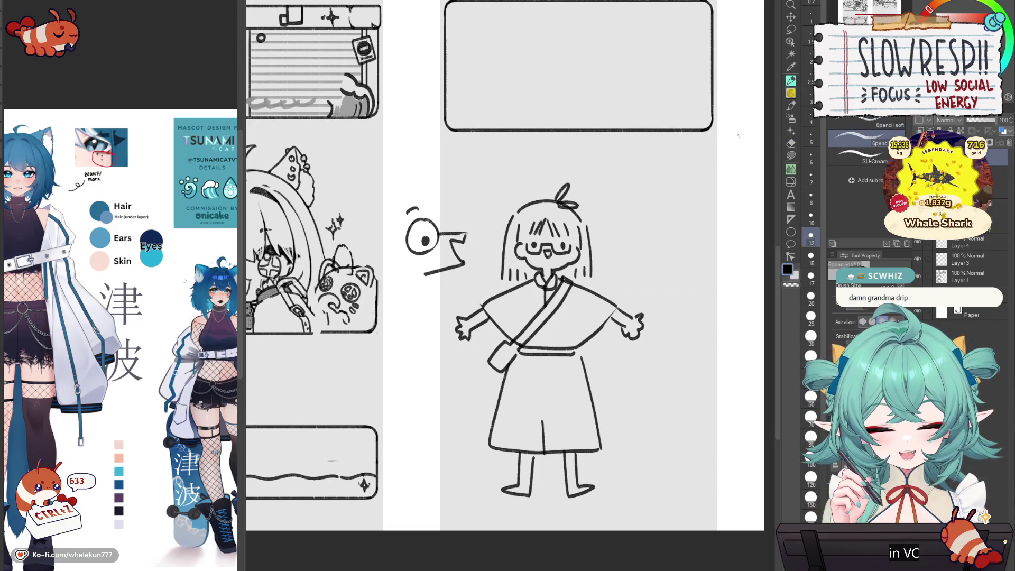
{"action": "key", "text": "k"}
{"action": "left_click_drag", "start_coordinate": [633, 326], "coordinate": [640, 324]}
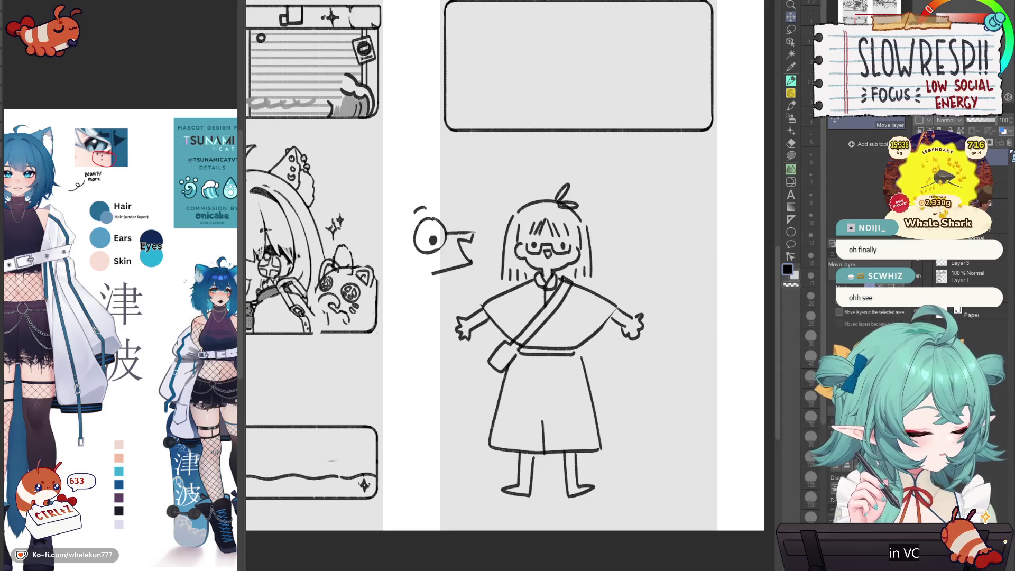
{"action": "key", "text": "Delete"}
{"action": "key", "text": "Delete"}
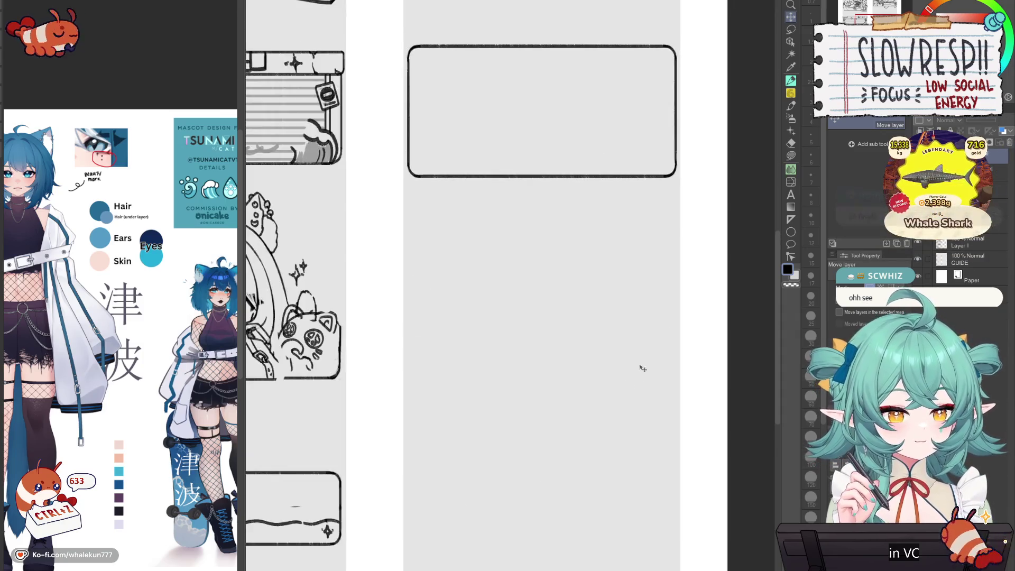
{"action": "left_click_drag", "start_coordinate": [641, 373], "coordinate": [616, 478]}
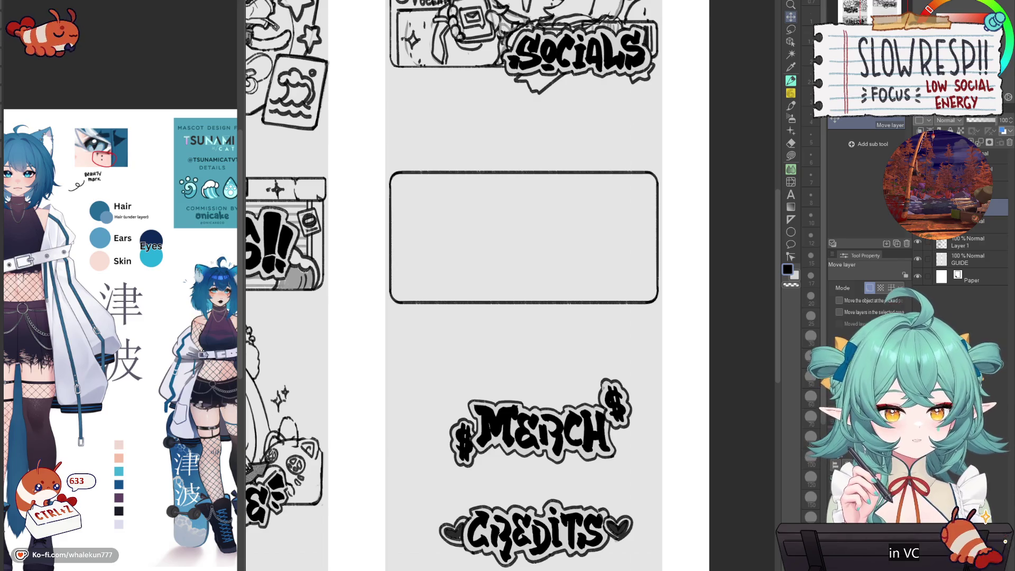
{"action": "left_click", "coordinate": [791, 104]}
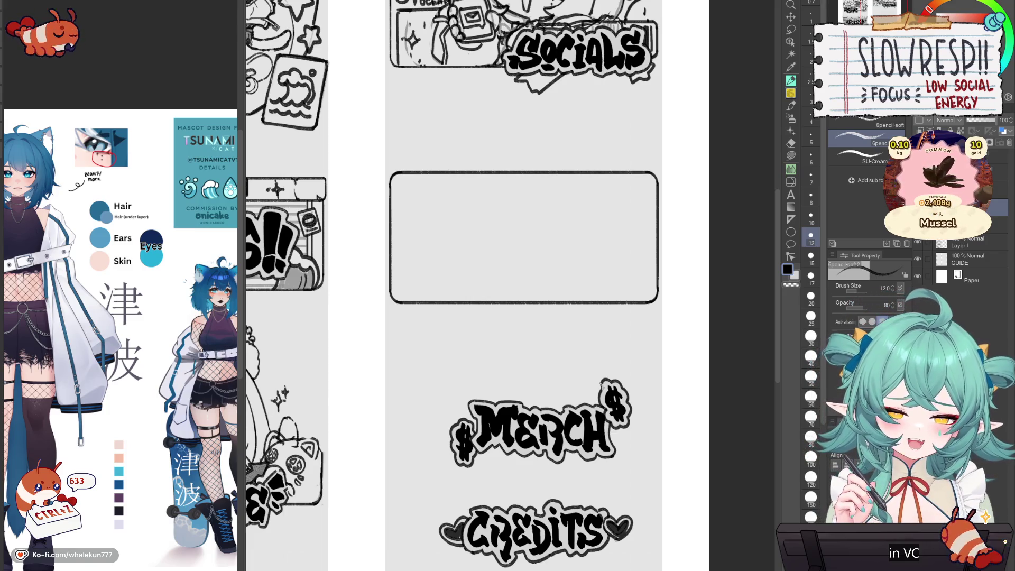
{"action": "key", "text": "k"}
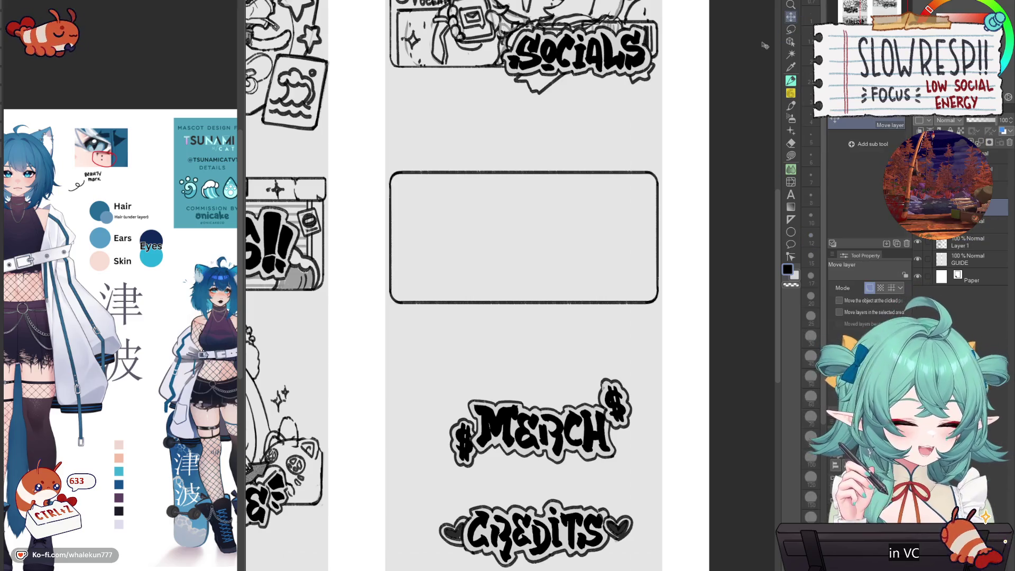
- Lower the empty rounded frame with a small nudge, then about 55 px more
{"action": "scroll", "coordinate": [602, 344], "scroll_direction": "up", "scroll_amount": 1}
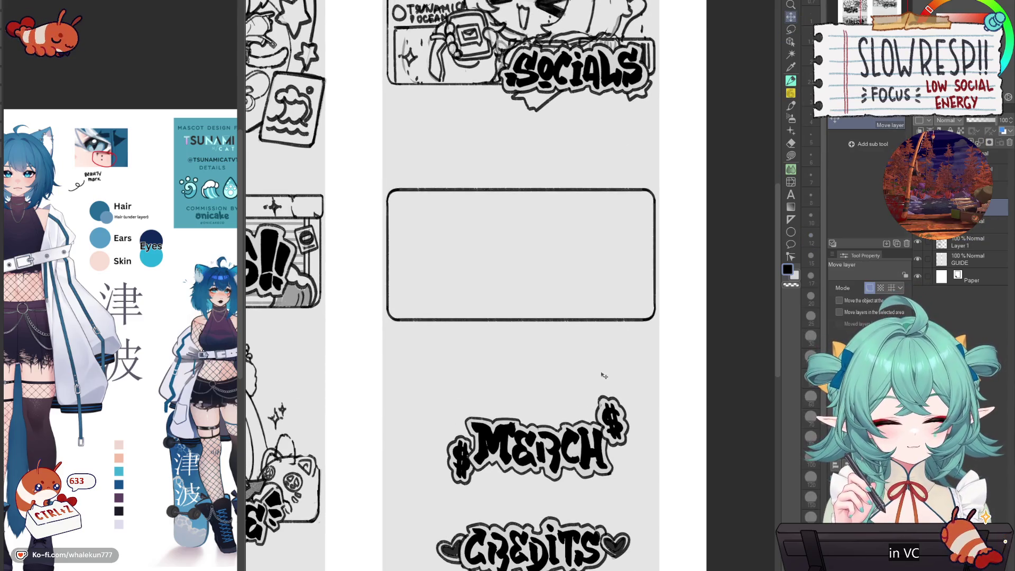
{"action": "key", "text": "Down"}
{"action": "key", "text": "Down"}
{"action": "key", "text": "Down"}
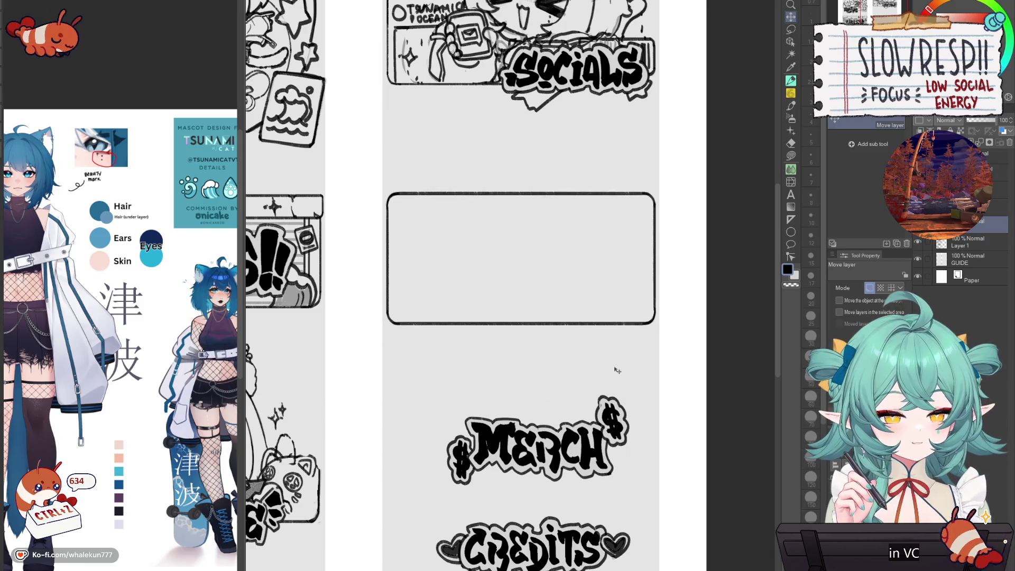
{"action": "key", "text": "p"}
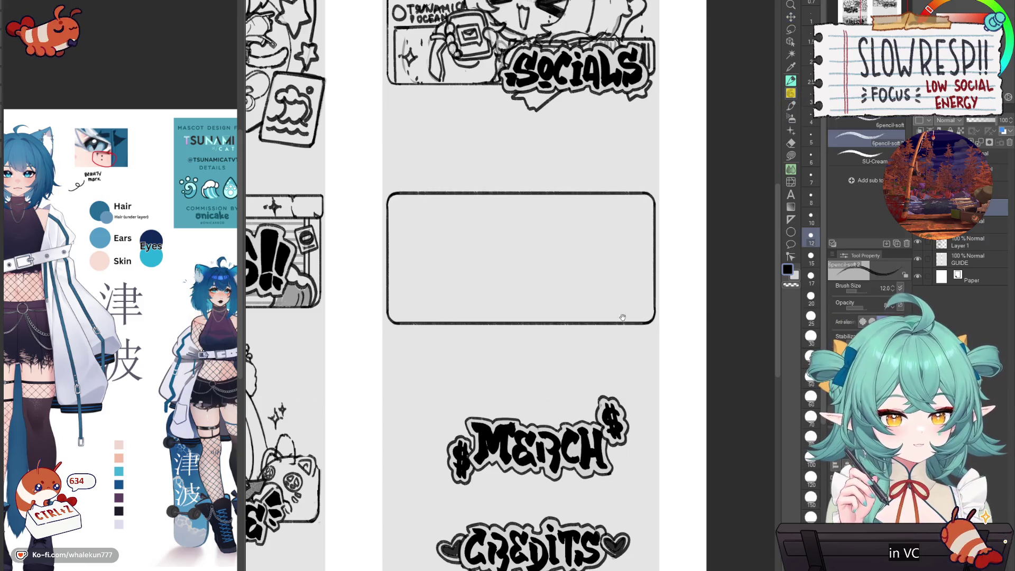
{"action": "scroll", "coordinate": [621, 375], "scroll_direction": "up", "scroll_amount": 2}
{"action": "scroll", "coordinate": [605, 337], "scroll_direction": "up", "scroll_amount": 1}
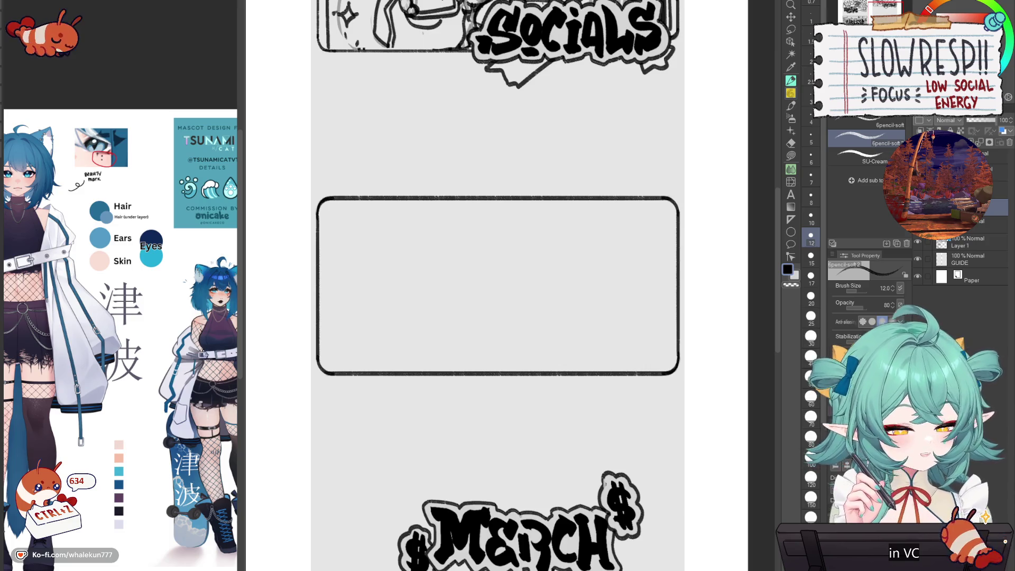
{"action": "key", "text": "h"}
{"action": "key", "text": "h"}
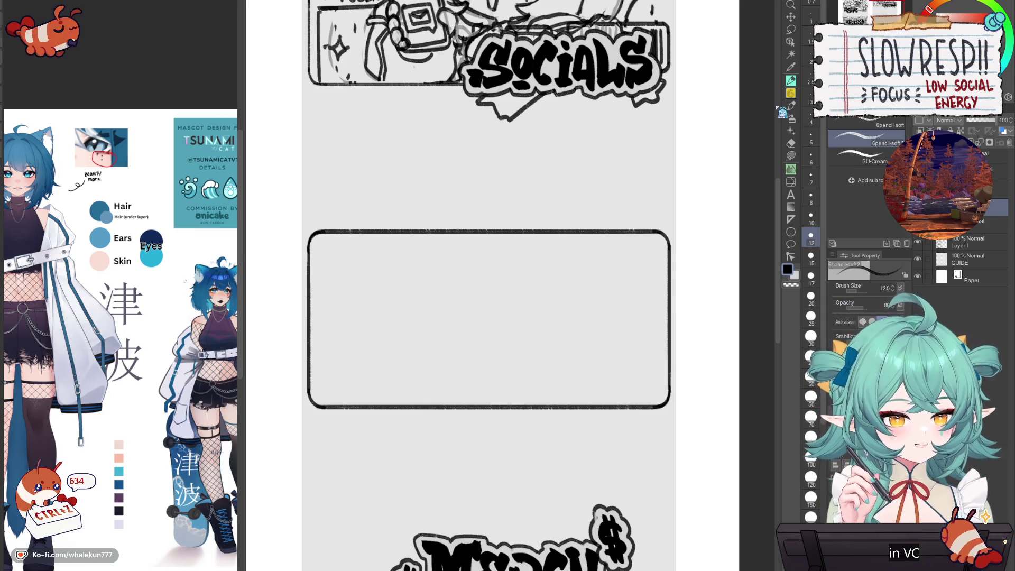
{"action": "key", "text": "ctrl+0"}
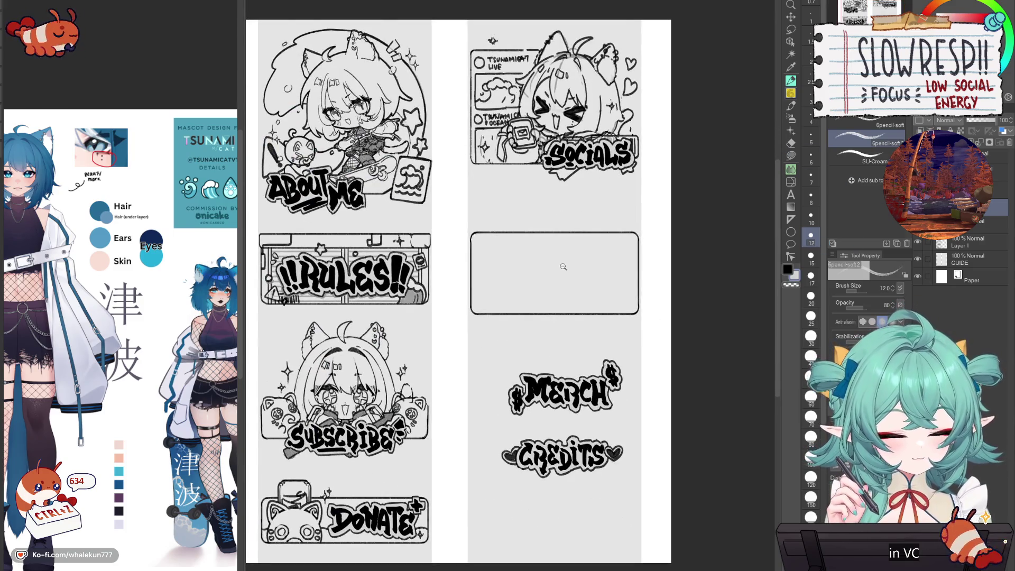
{"action": "scroll", "coordinate": [563, 266], "scroll_direction": "up", "scroll_amount": 1}
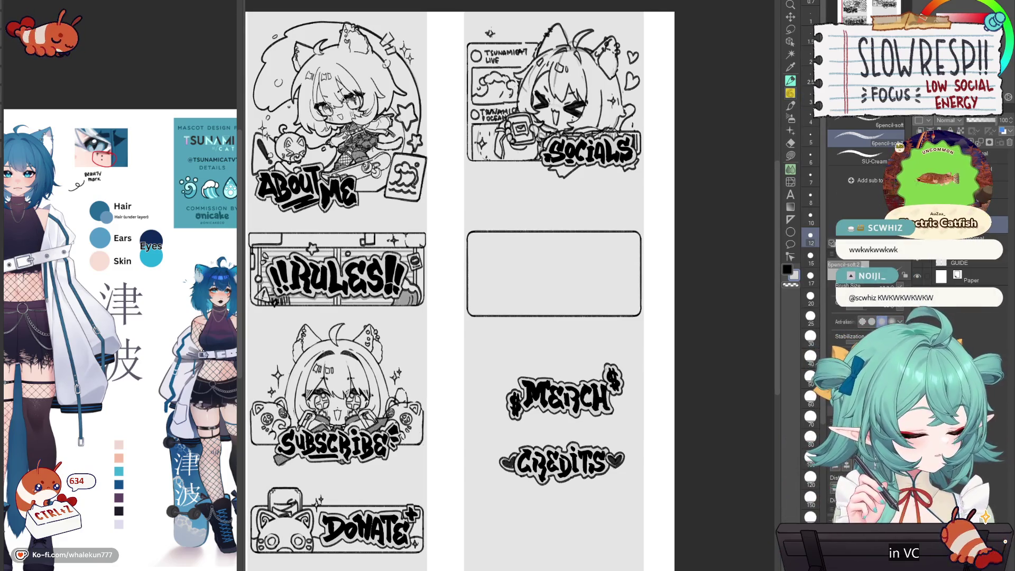
{"action": "key", "text": "k"}
{"action": "left_click_drag", "start_coordinate": [553, 273], "coordinate": [553, 302]}
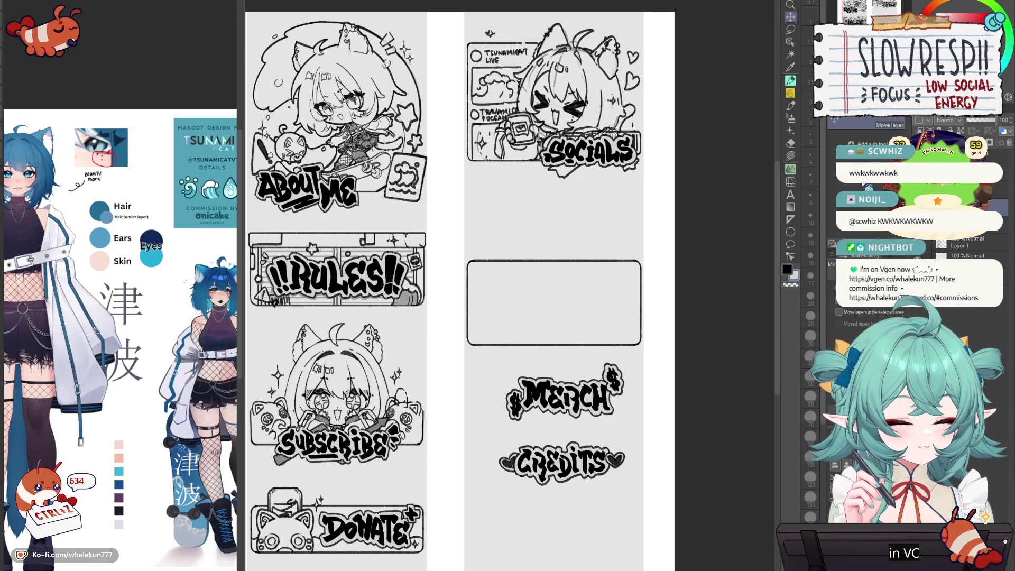
- Return to the soft pencil, undo the last stroke, and sketch the phone's top edge above the frame
{"action": "key", "text": "p"}
{"action": "key", "text": "ctrl+z"}
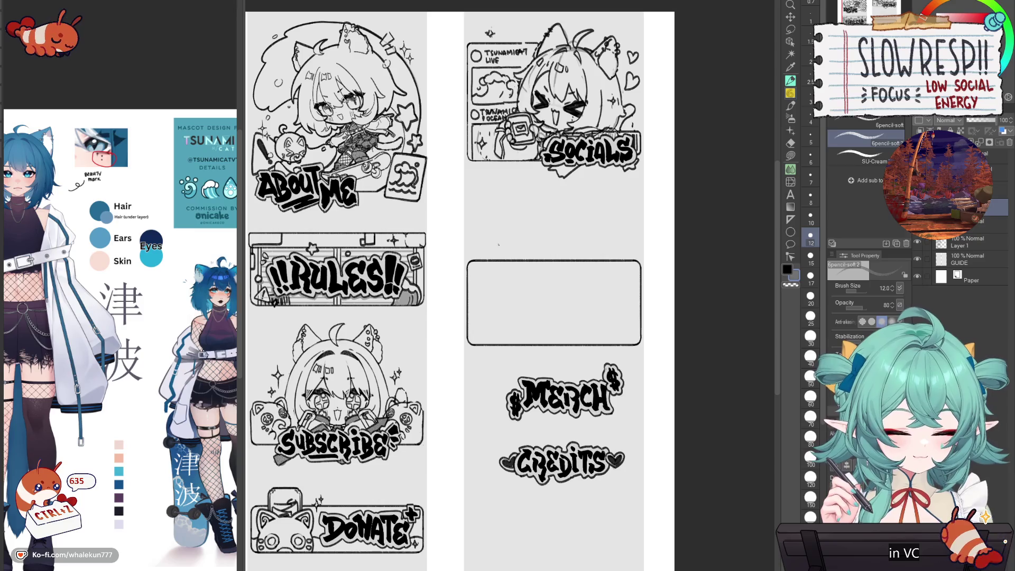
{"action": "mouse_move", "coordinate": [515, 242]}
{"action": "left_mouse_down"}
{"action": "mouse_move", "coordinate": [569, 236]}
{"action": "mouse_move", "coordinate": [510, 249]}
{"action": "mouse_move", "coordinate": [519, 314]}
{"action": "left_mouse_up"}
- Clear the stray sketch strokes and redraw the phone's left edge inside the empty frame
{"action": "key", "text": "ctrl+z"}
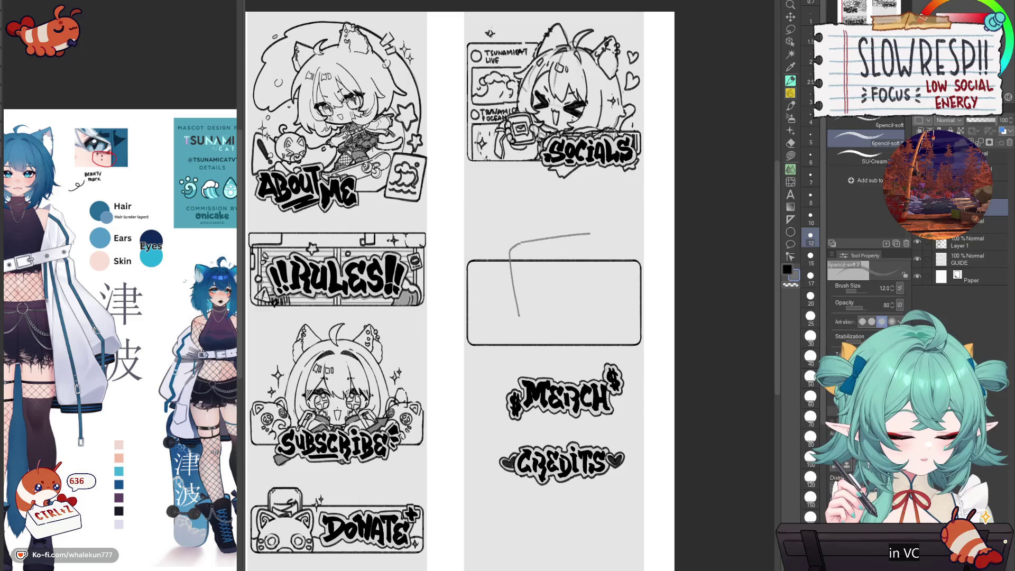
{"action": "key", "text": "ctrl+z"}
{"action": "key", "text": "ctrl+z"}
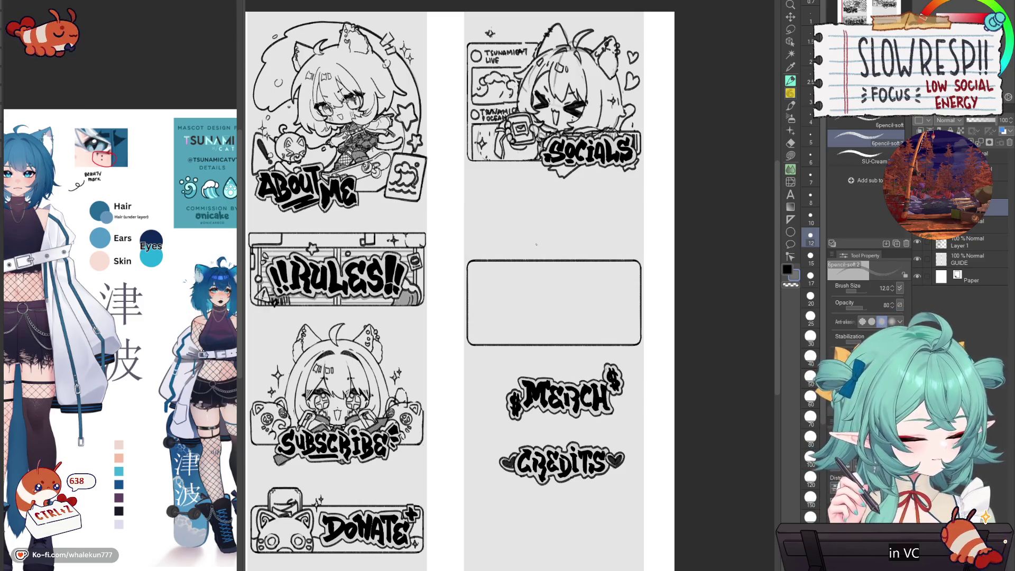
{"action": "left_click_drag", "start_coordinate": [493, 248], "coordinate": [499, 319]}
{"action": "key", "text": "ctrl+z"}
{"action": "left_click_drag", "start_coordinate": [494, 248], "coordinate": [501, 330]}
{"action": "left_click_drag", "start_coordinate": [525, 269], "coordinate": [528, 288]}
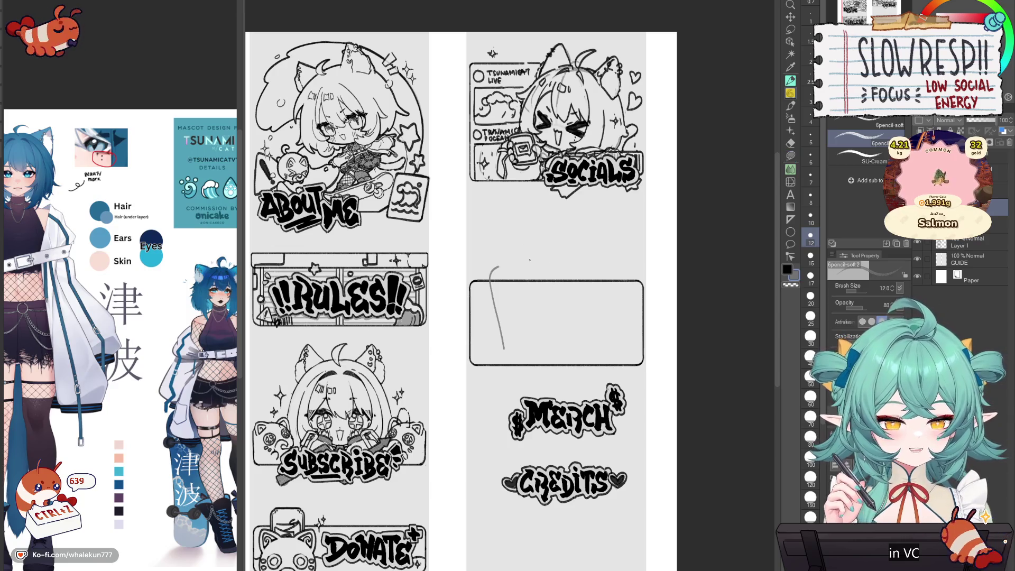
{"action": "key", "text": "ctrl+z"}
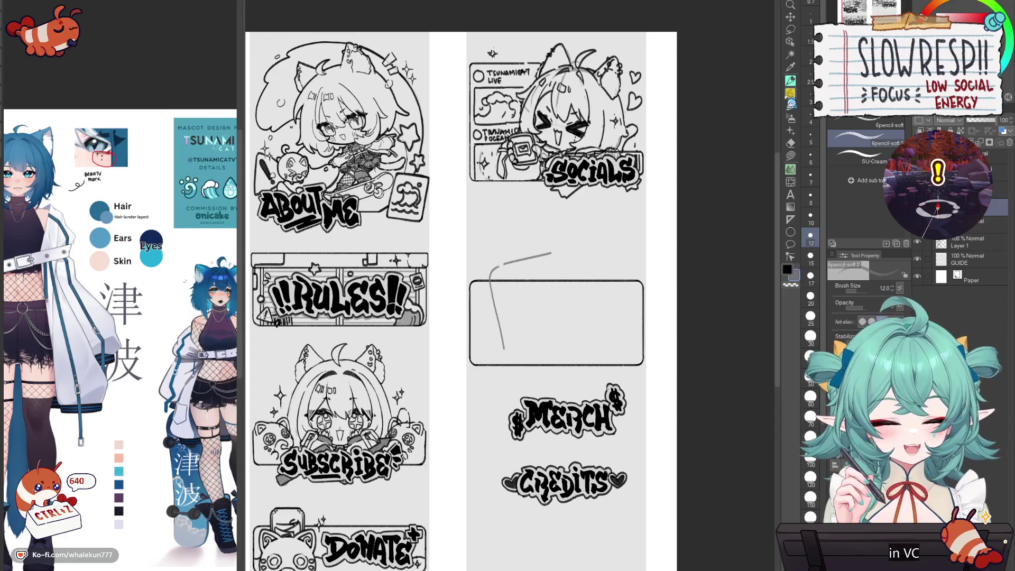
- Try drawing the phone's long right side down the sketch, then undo it
{"action": "left_click_drag", "start_coordinate": [562, 251], "coordinate": [592, 312]}
{"action": "left_click_drag", "start_coordinate": [564, 262], "coordinate": [553, 254]}
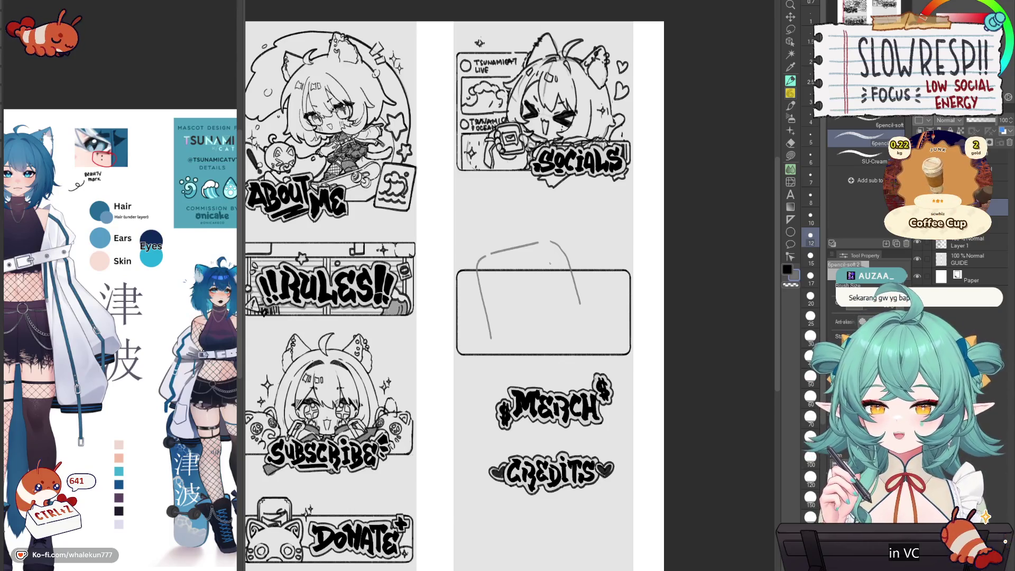
{"action": "left_click_drag", "start_coordinate": [593, 301], "coordinate": [603, 329]}
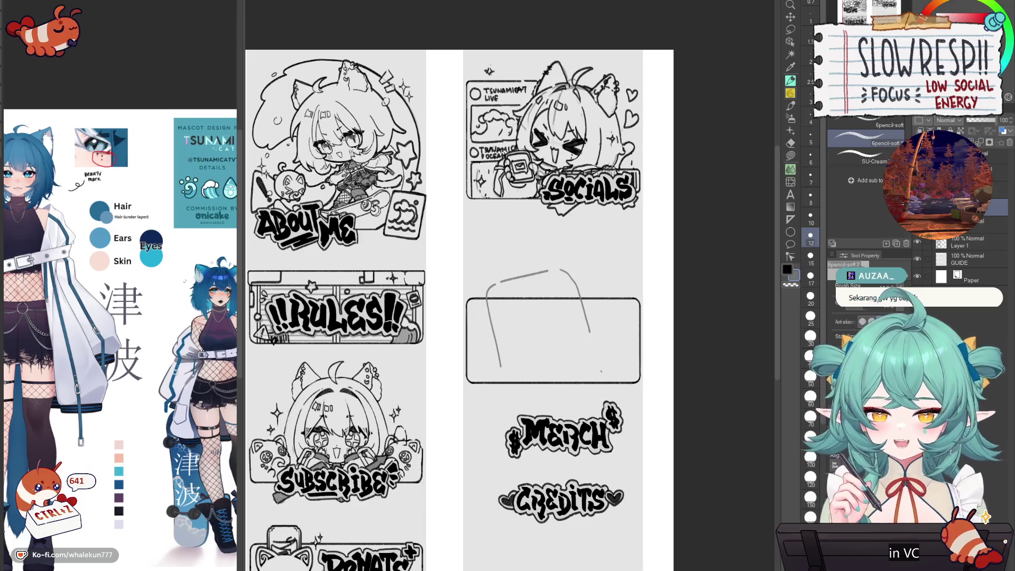
{"action": "key", "text": "ctrl+z"}
- Redraw the phone's right edge downward and touch up the left edge's bottom and right corner
{"action": "key", "text": "ctrl+z"}
{"action": "mouse_move", "coordinate": [561, 268]}
{"action": "left_mouse_down"}
{"action": "mouse_move", "coordinate": [587, 301]}
{"action": "mouse_move", "coordinate": [578, 291]}
{"action": "left_mouse_up"}
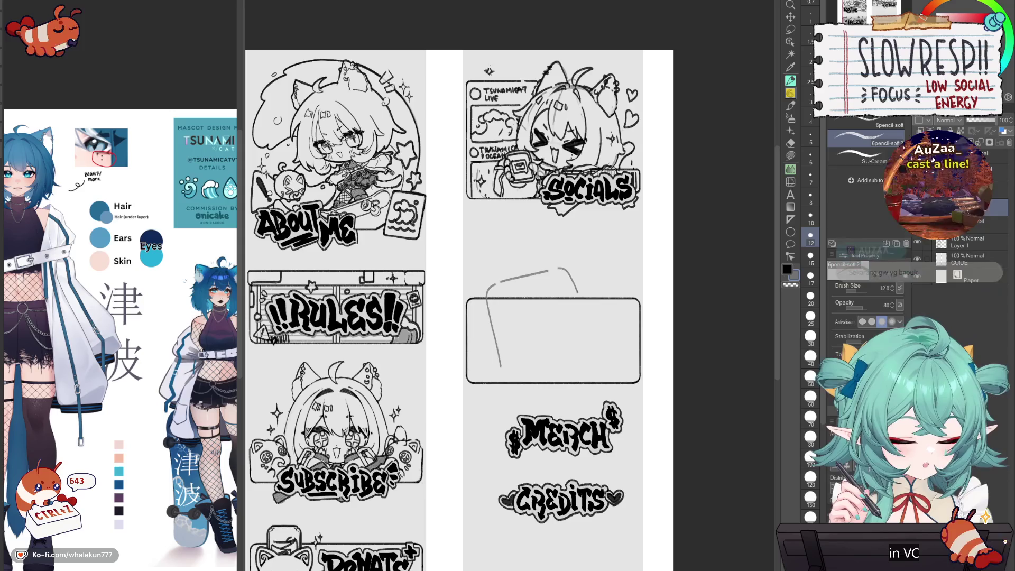
{"action": "key", "text": "ctrl+z"}
{"action": "left_click_drag", "start_coordinate": [599, 353], "coordinate": [604, 379]}
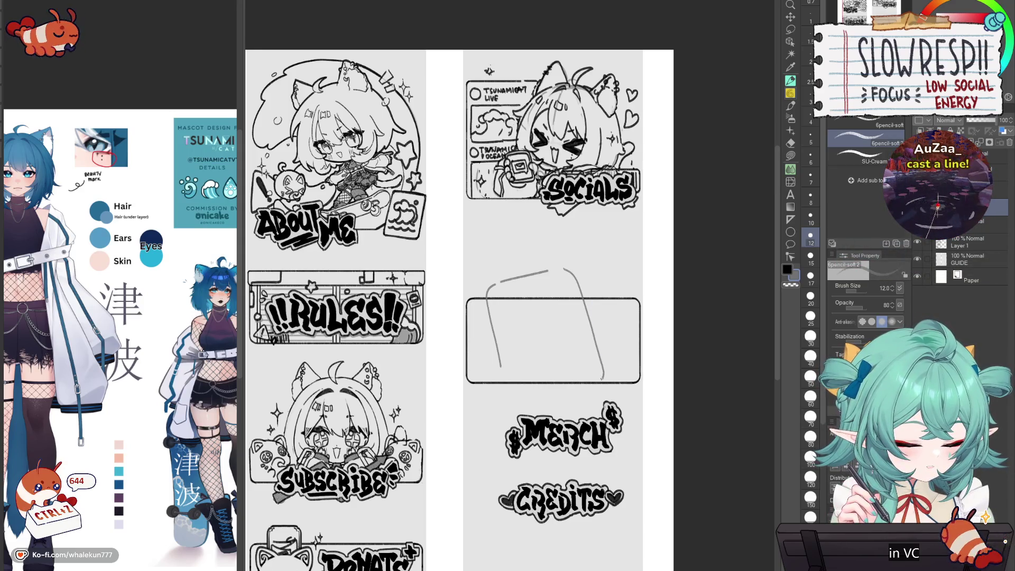
{"action": "left_click_drag", "start_coordinate": [501, 369], "coordinate": [507, 383]}
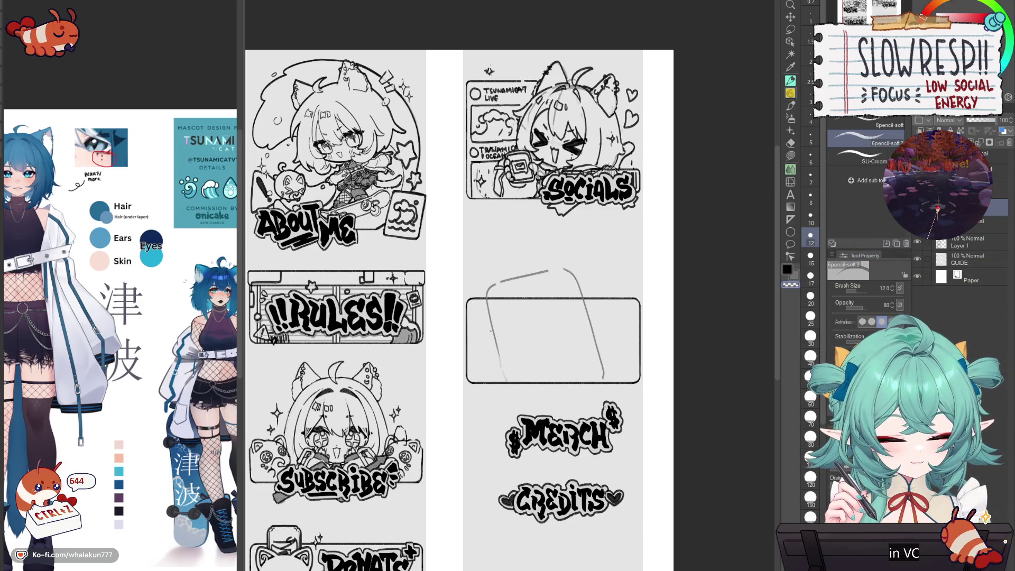
{"action": "mouse_move", "coordinate": [519, 316]}
{"action": "left_mouse_down"}
{"action": "mouse_move", "coordinate": [545, 322]}
{"action": "mouse_move", "coordinate": [588, 288]}
{"action": "left_mouse_up"}
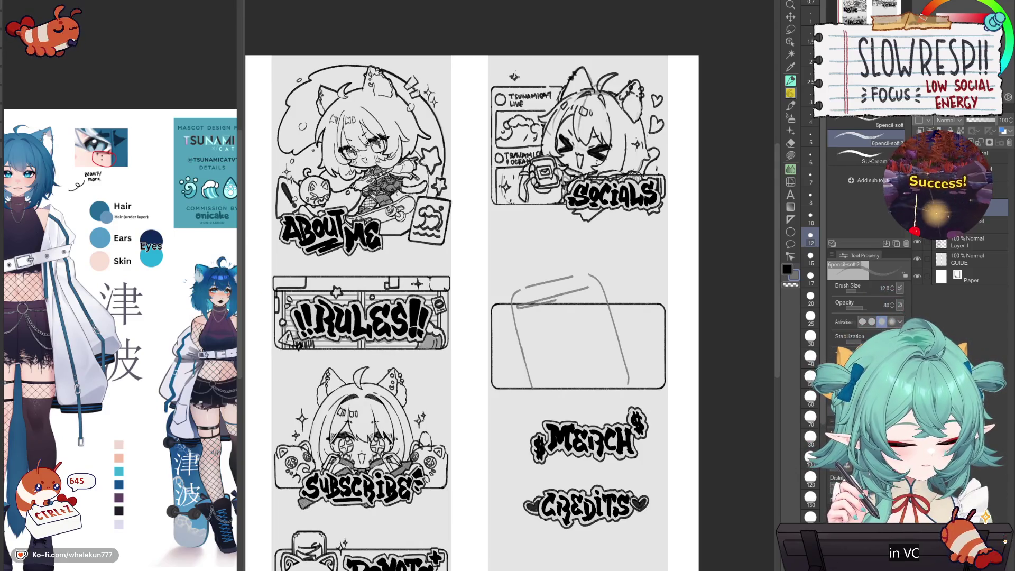
{"action": "left_click_drag", "start_coordinate": [628, 340], "coordinate": [606, 340]}
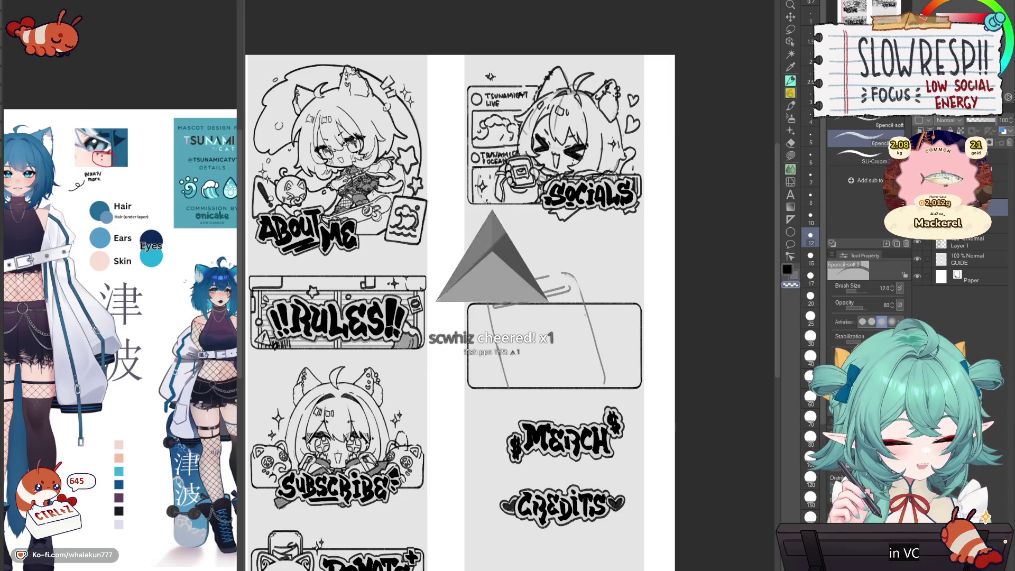
{"action": "left_click_drag", "start_coordinate": [578, 287], "coordinate": [589, 320]}
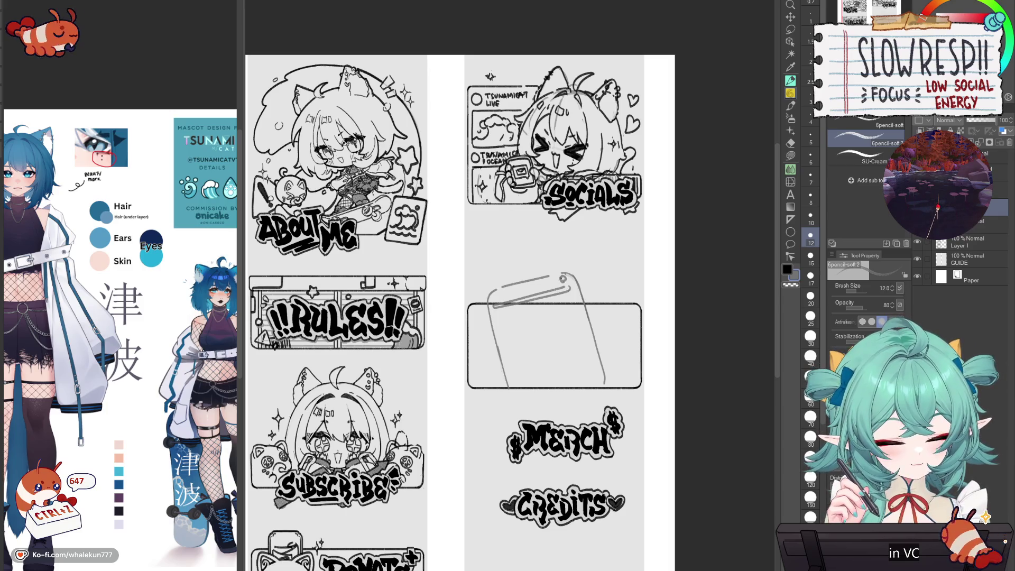
- Draw the phone's bottom edge under the tilted sketch and pick the Liquify brush
{"action": "key", "text": "ctrl+z"}
{"action": "left_click_drag", "start_coordinate": [512, 394], "coordinate": [597, 378]}
{"action": "key", "text": "ctrl+z"}
{"action": "left_click_drag", "start_coordinate": [516, 399], "coordinate": [603, 383]}
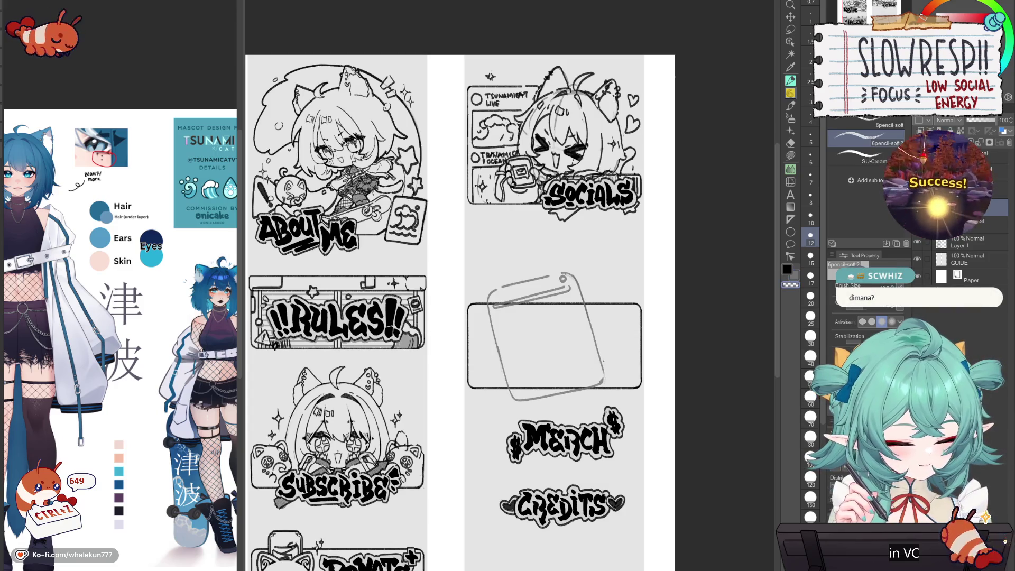
{"action": "key", "text": "ctrl+z"}
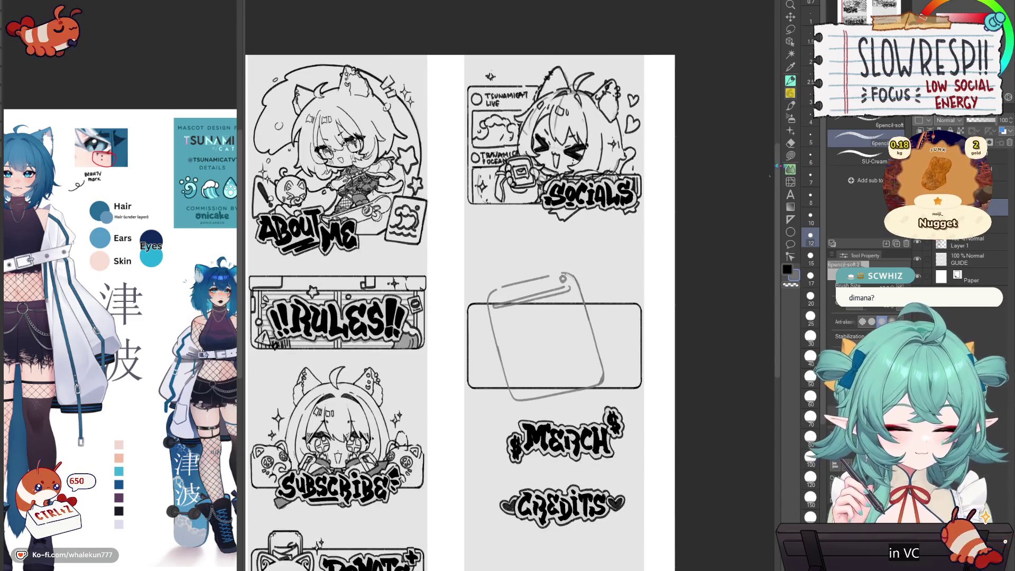
{"action": "left_click", "coordinate": [791, 181]}
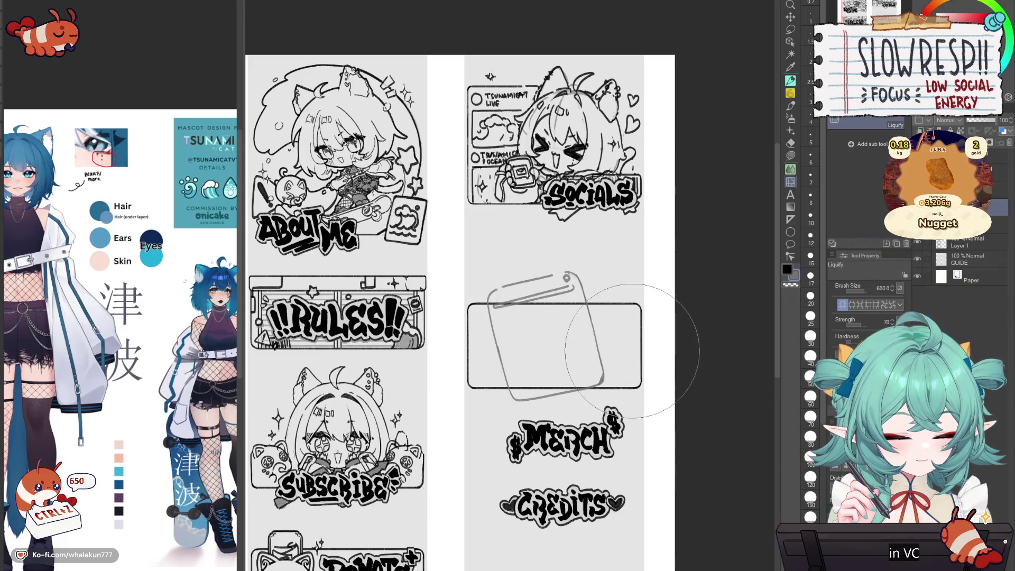
- Shrink the Liquify brush from 600 to 400 and shift the tilted phone sketch slightly left
{"action": "key", "text": "bracketleft"}
{"action": "key", "text": "bracketleft"}
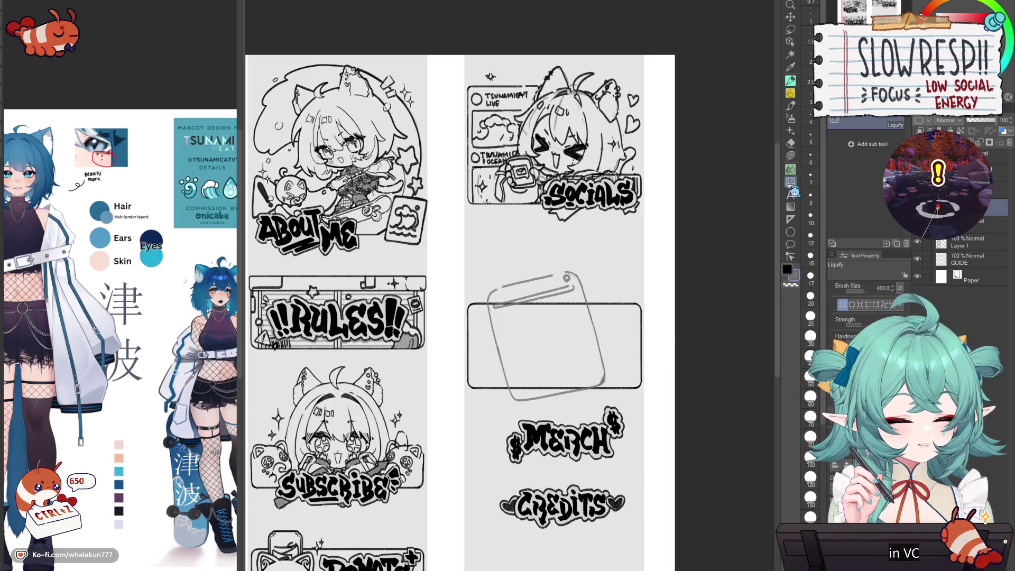
{"action": "key", "text": "o"}
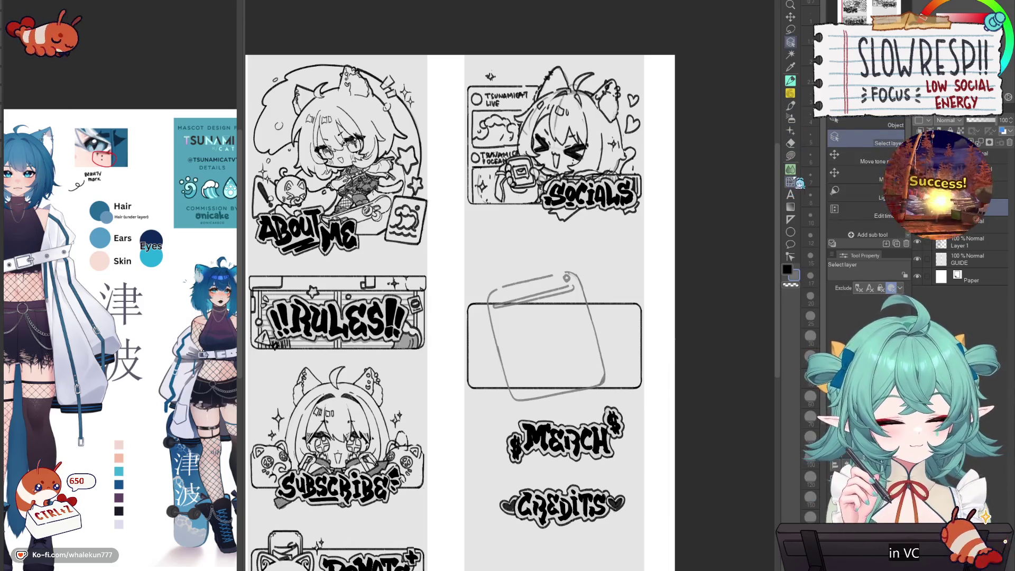
{"action": "left_click", "coordinate": [790, 182]}
{"action": "scroll", "coordinate": [758, 215], "scroll_direction": "down", "scroll_amount": 1}
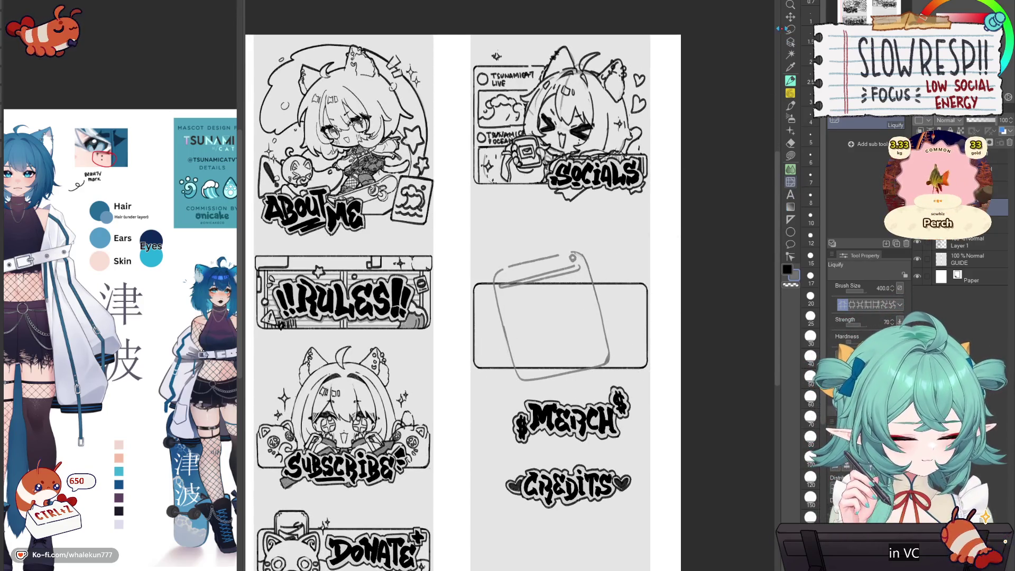
{"action": "key", "text": "k"}
{"action": "left_click_drag", "start_coordinate": [592, 388], "coordinate": [587, 384]}
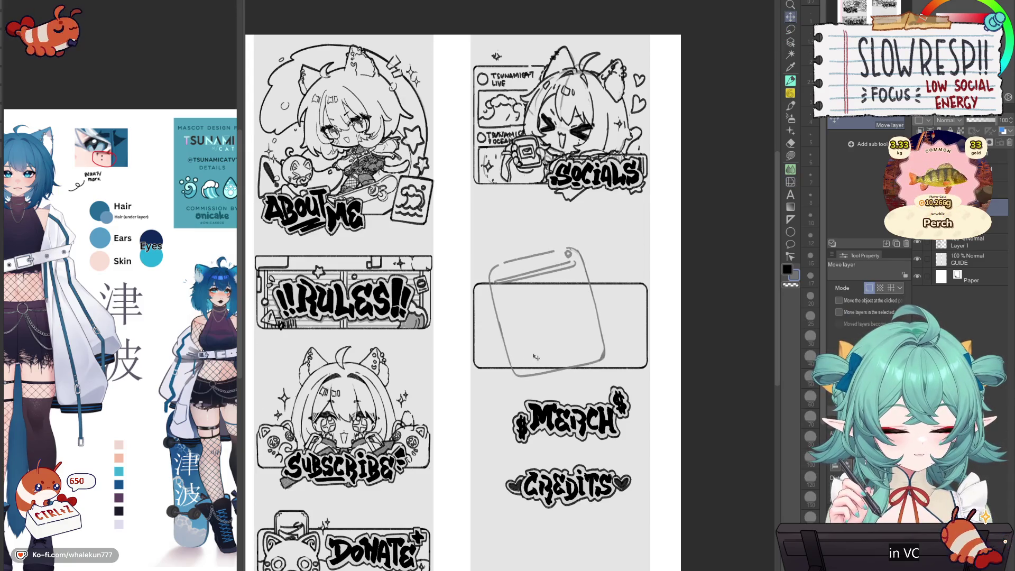
{"action": "left_click", "coordinate": [790, 93]}
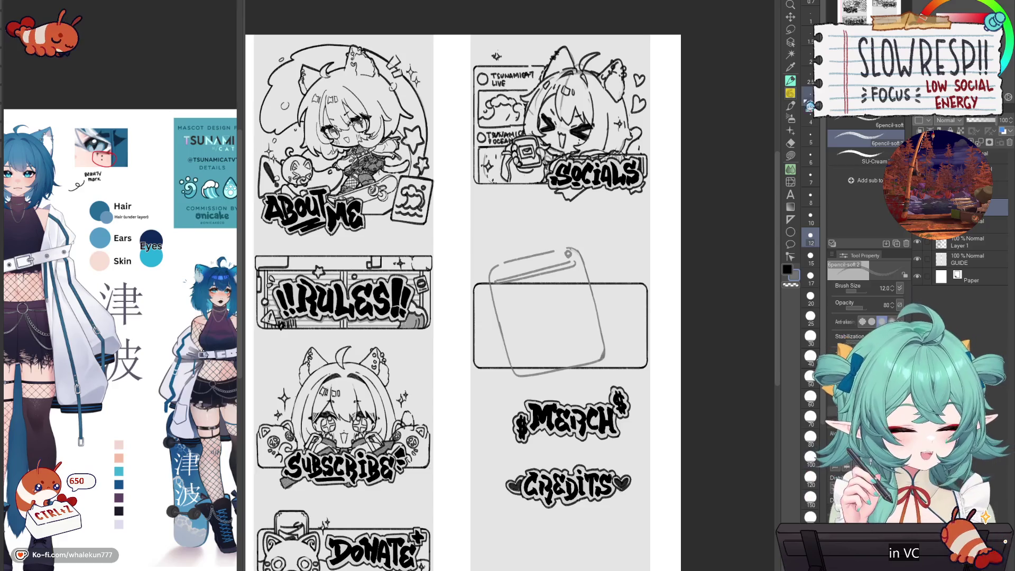
- Flip the view to check the drawing and shift the rough phone sketch slightly right
{"action": "key", "text": "h"}
{"action": "key", "text": "h"}
{"action": "key", "text": "k"}
{"action": "mouse_move", "coordinate": [653, 424]}
{"action": "left_mouse_down"}
{"action": "mouse_move", "coordinate": [666, 426]}
{"action": "mouse_move", "coordinate": [674, 412]}
{"action": "left_mouse_up"}
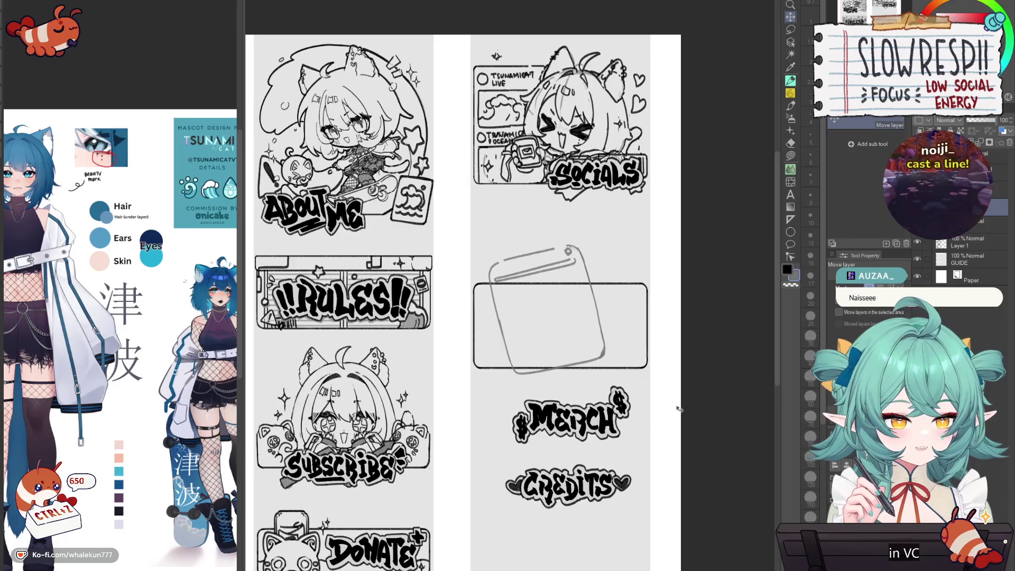
{"action": "left_click", "coordinate": [790, 93]}
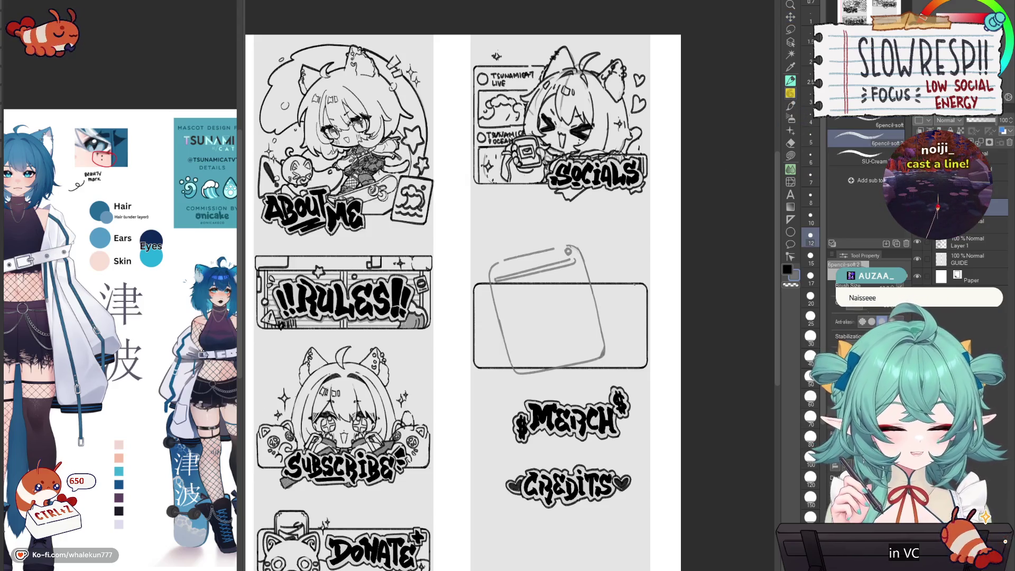
- Free-transform the phone sketch narrower and rotated further, then recentre the view on the box
{"action": "key", "text": "ctrl+t"}
{"action": "left_click_drag", "start_coordinate": [604, 322], "coordinate": [582, 317]}
{"action": "key", "text": "Return"}
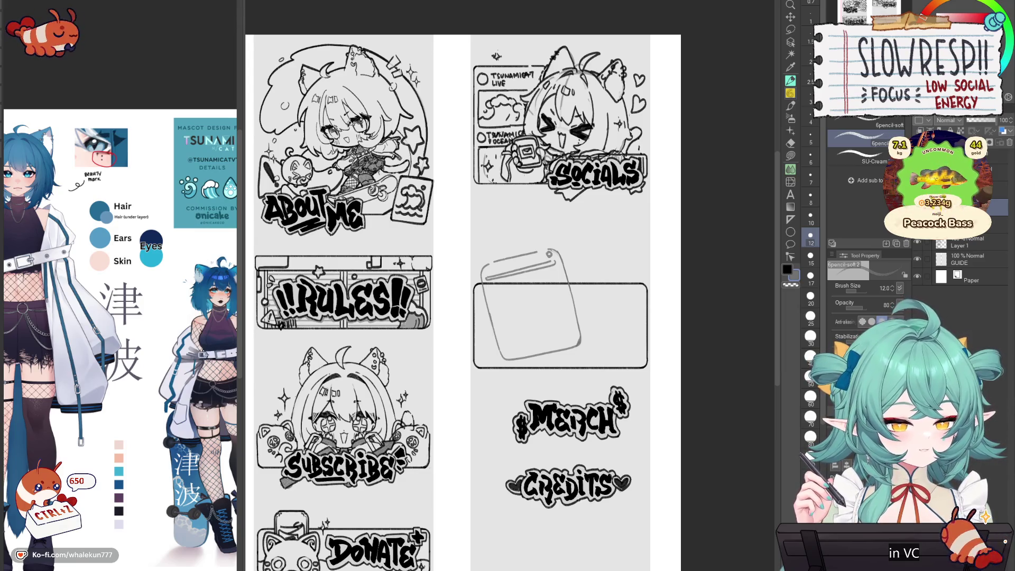
{"action": "mouse_move", "coordinate": [625, 310]}
{"action": "left_mouse_down"}
{"action": "mouse_move", "coordinate": [651, 289]}
{"action": "mouse_move", "coordinate": [660, 298]}
{"action": "mouse_move", "coordinate": [609, 304]}
{"action": "mouse_move", "coordinate": [602, 343]}
{"action": "left_mouse_up"}
- Remove stray strokes and zoom in twice on the keyboard box, centring it
{"action": "key", "text": "ctrl+z"}
{"action": "key", "text": "ctrl+z"}
{"action": "key", "text": "v"}
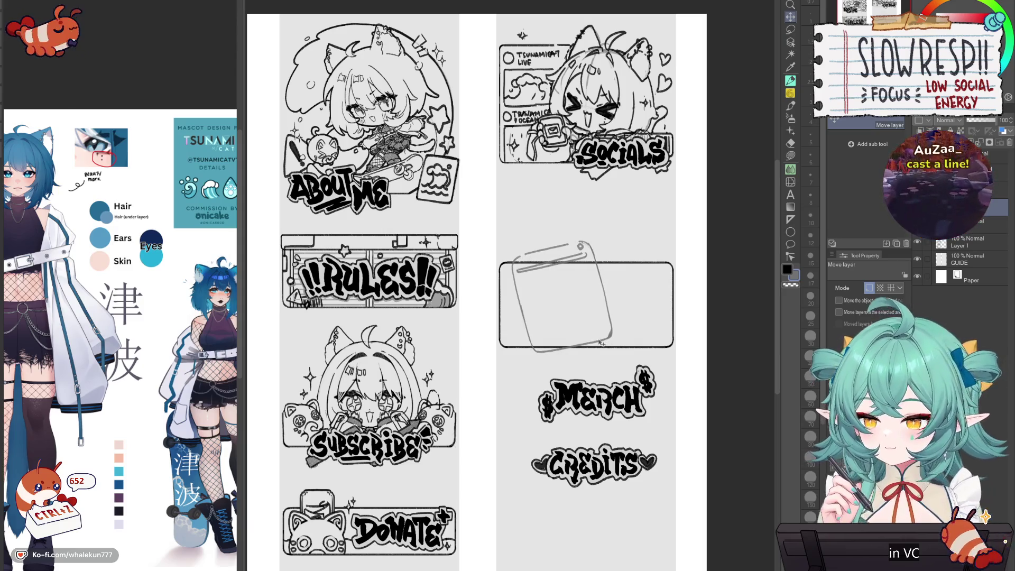
{"action": "left_click", "coordinate": [791, 80]}
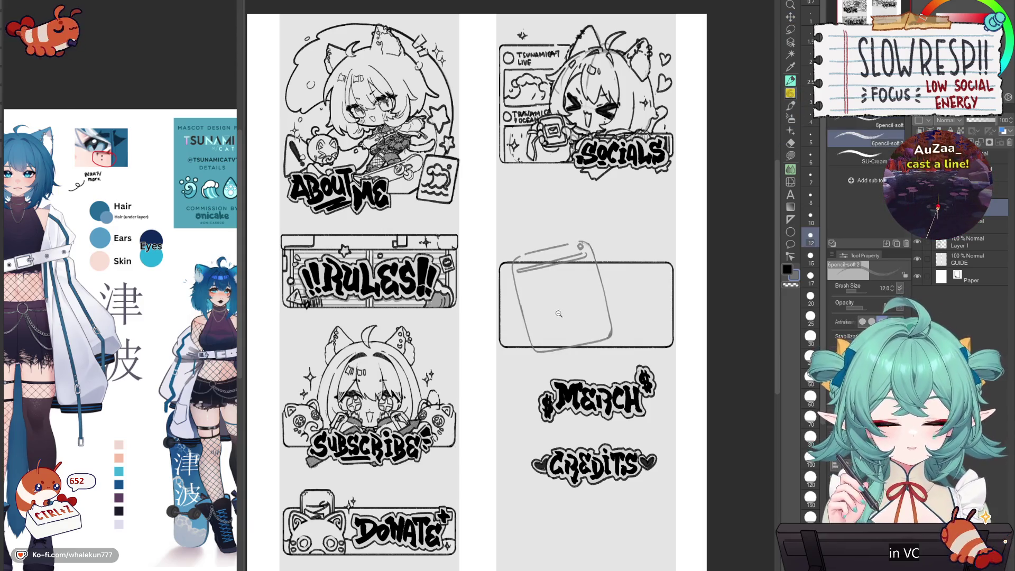
{"action": "left_click", "coordinate": [559, 314]}
{"action": "left_click", "coordinate": [559, 313]}
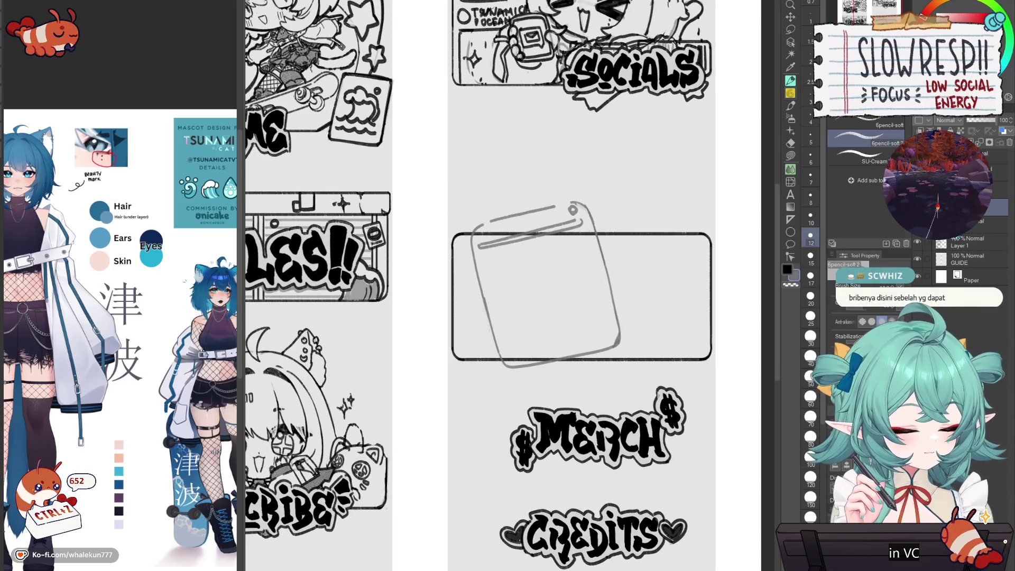
{"action": "left_click_drag", "start_coordinate": [630, 347], "coordinate": [646, 329]}
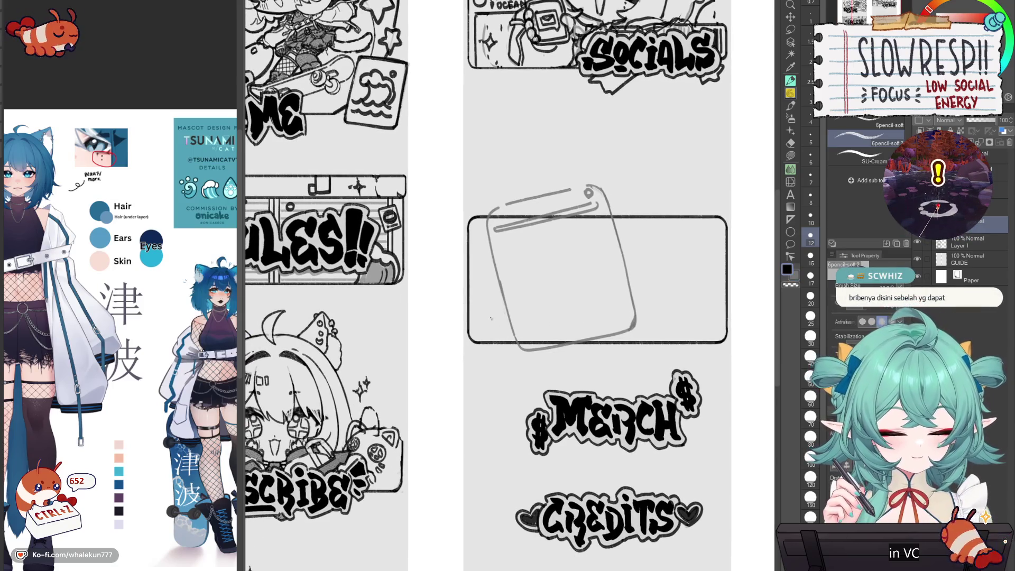
{"action": "key", "text": "ctrl+z"}
- Place a vertical Symmetrical ruler axis through the keyboard box
{"action": "left_click", "coordinate": [790, 220]}
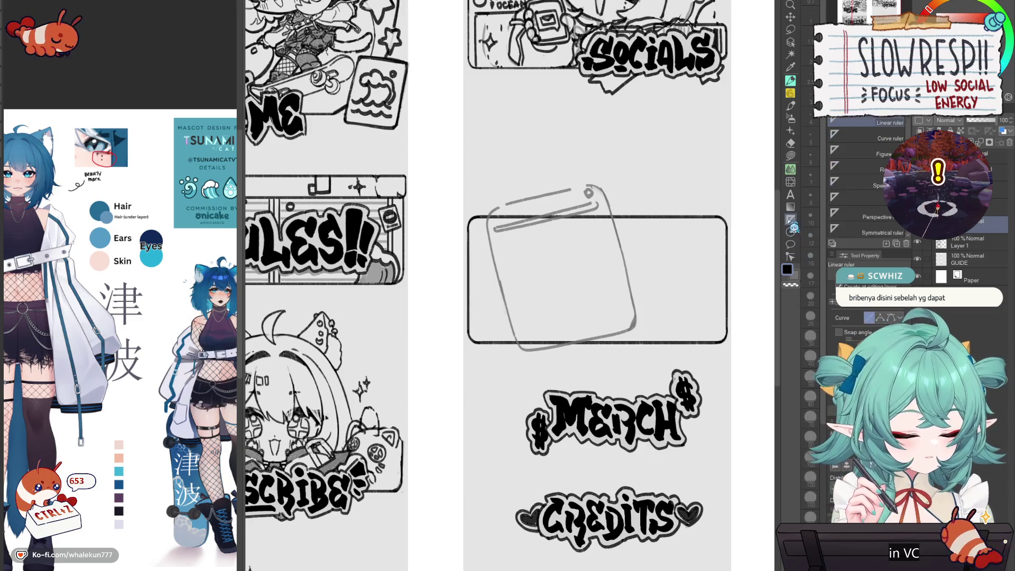
{"action": "left_click", "coordinate": [897, 231]}
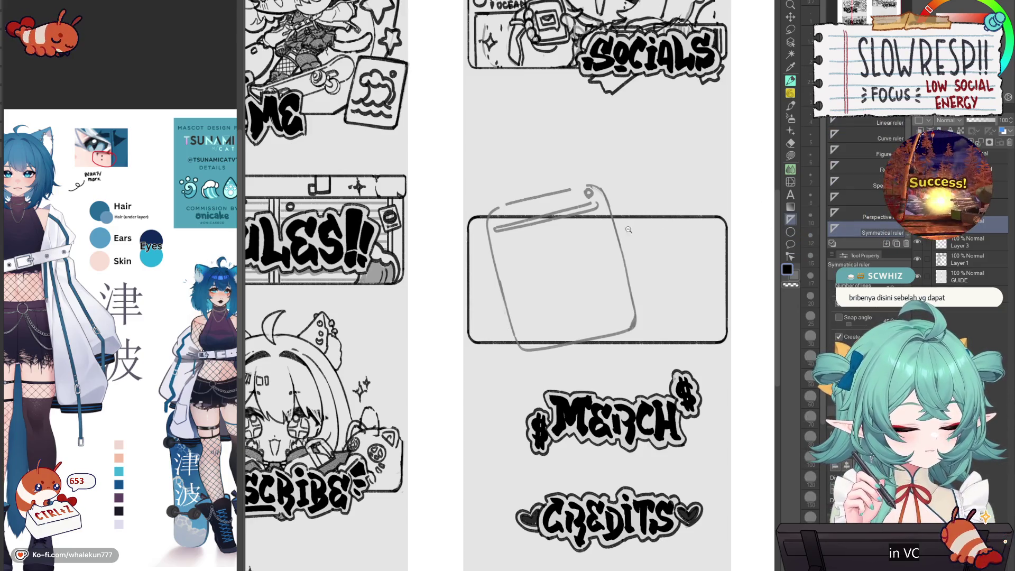
{"action": "scroll", "coordinate": [632, 232], "scroll_direction": "up", "scroll_amount": 1}
{"action": "left_click_drag", "start_coordinate": [610, 222], "coordinate": [610, 344]}
- Draw two pairs of mirrored vertical strokes above the box, shifting the layer left
{"action": "left_click", "coordinate": [790, 106]}
{"action": "left_click_drag", "start_coordinate": [464, 132], "coordinate": [464, 158]}
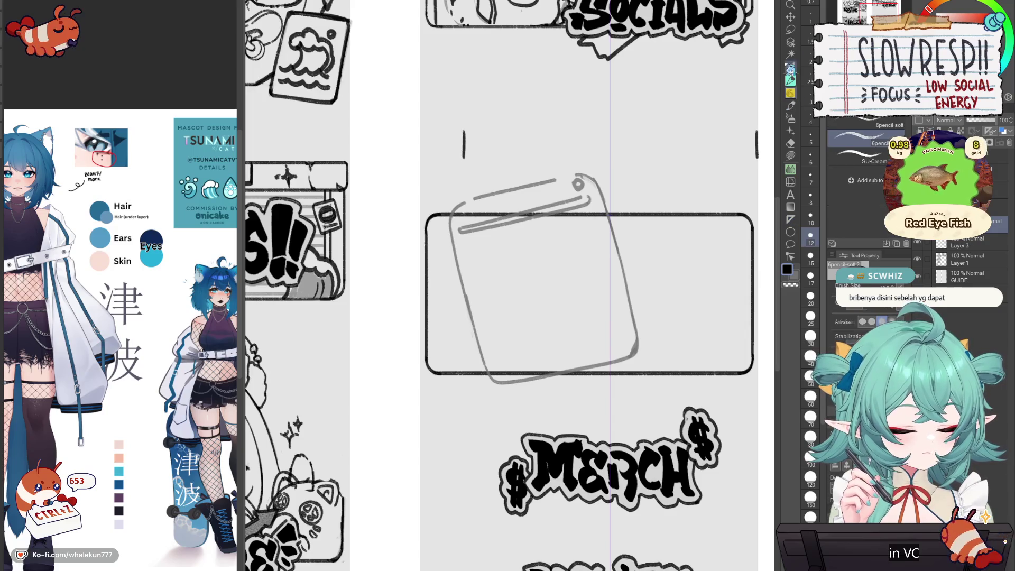
{"action": "left_click", "coordinate": [790, 17]}
{"action": "left_click_drag", "start_coordinate": [740, 222], "coordinate": [718, 219]}
{"action": "left_click", "coordinate": [791, 95]}
{"action": "left_click_drag", "start_coordinate": [756, 131], "coordinate": [756, 160]}
{"action": "left_click", "coordinate": [790, 17]}
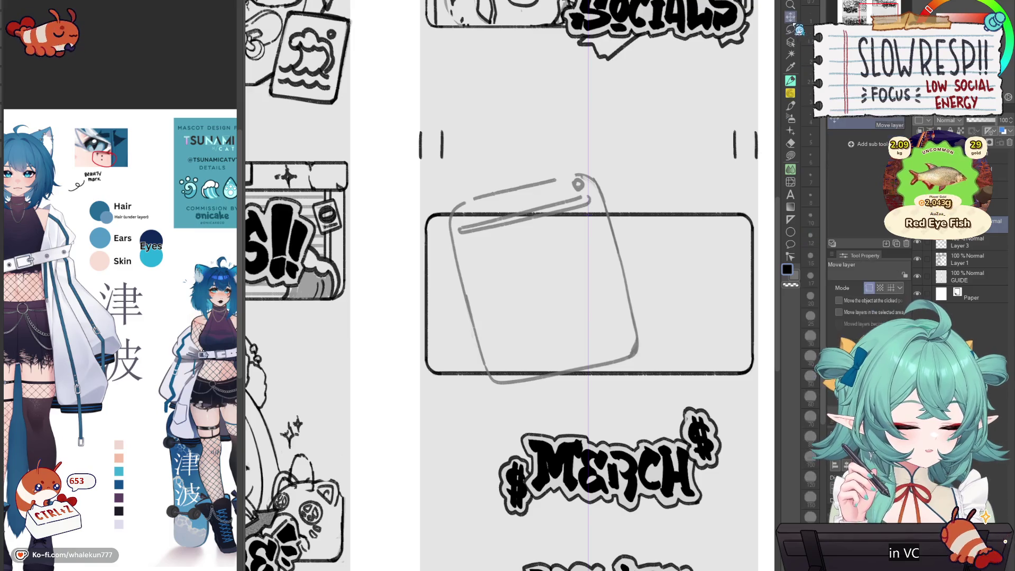
{"action": "left_click_drag", "start_coordinate": [741, 238], "coordinate": [741, 239]}
- Undo the mirrored strokes, flip the view to check balance, and recentre the box
{"action": "key", "text": "ctrl+z"}
{"action": "key", "text": "p"}
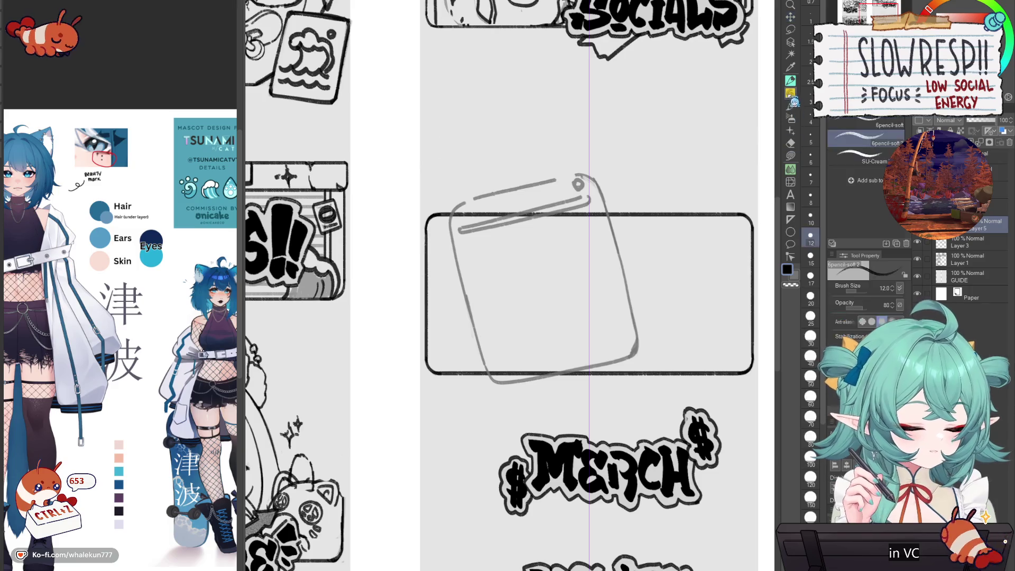
{"action": "key", "text": "ctrl+z"}
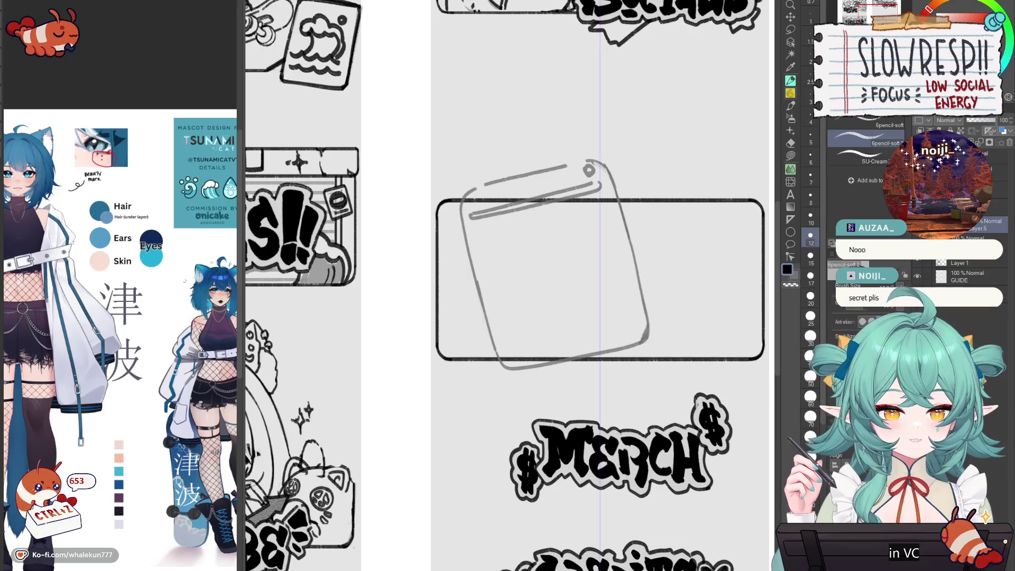
{"action": "key", "text": "h"}
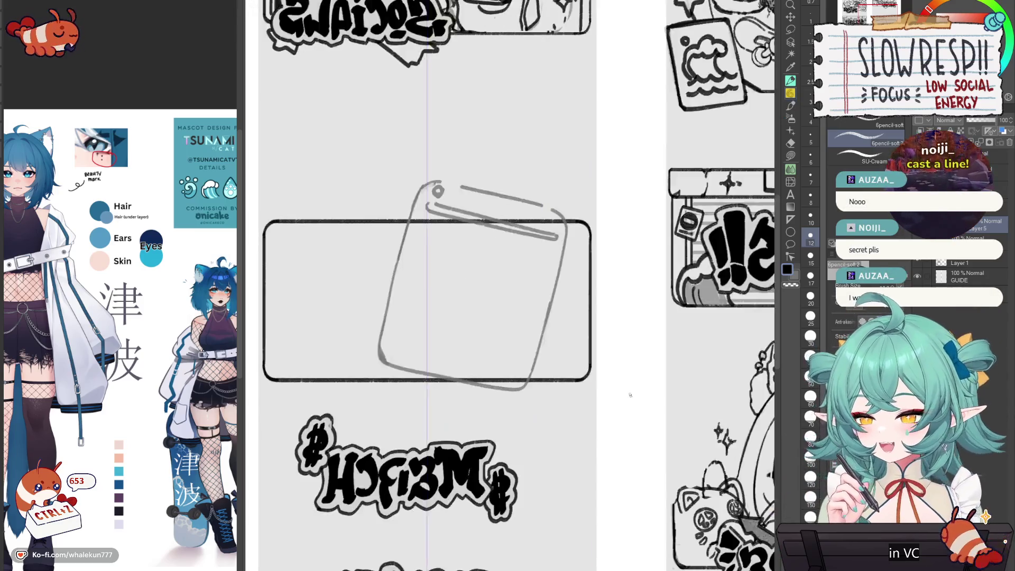
{"action": "key", "text": "h"}
{"action": "left_click_drag", "start_coordinate": [505, 317], "coordinate": [519, 301]}
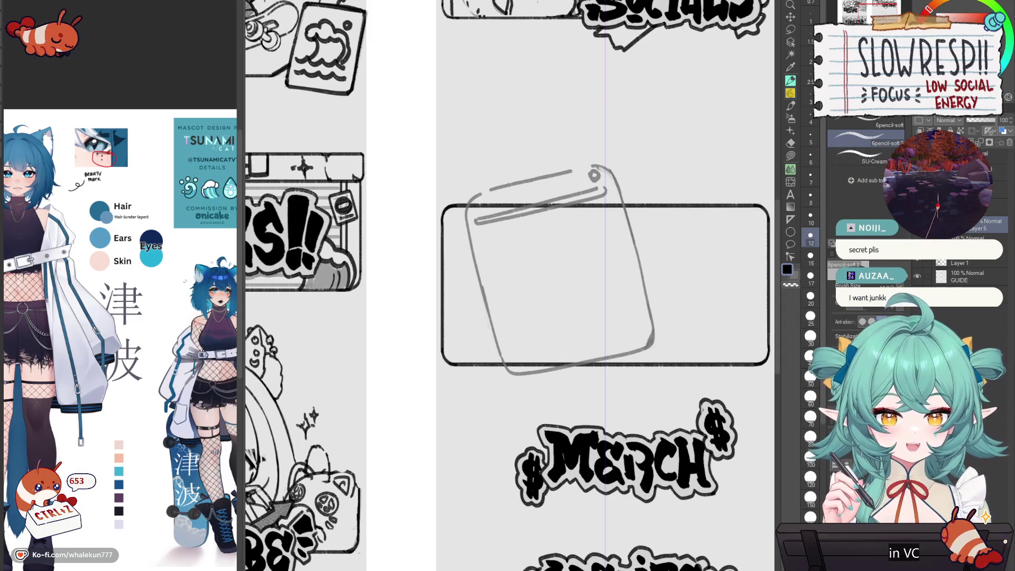
{"action": "mouse_move", "coordinate": [508, 338]}
{"action": "left_mouse_down"}
{"action": "mouse_move", "coordinate": [526, 336]}
{"action": "mouse_move", "coordinate": [498, 350]}
{"action": "mouse_move", "coordinate": [558, 324]}
{"action": "mouse_move", "coordinate": [619, 325]}
{"action": "mouse_move", "coordinate": [521, 323]}
{"action": "mouse_move", "coordinate": [623, 323]}
{"action": "left_mouse_up"}
{"action": "key", "text": "ctrl+z"}
- Draw the mirrored spacebar line and extend the bottom-right key outline to the edge
{"action": "left_click_drag", "start_coordinate": [499, 350], "coordinate": [621, 354]}
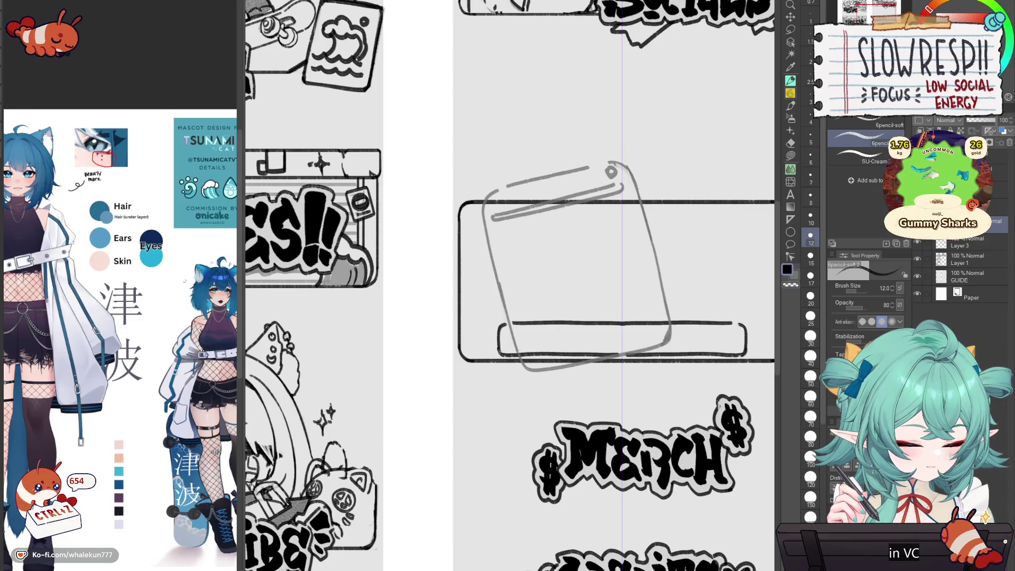
{"action": "left_click_drag", "start_coordinate": [621, 350], "coordinate": [540, 347]}
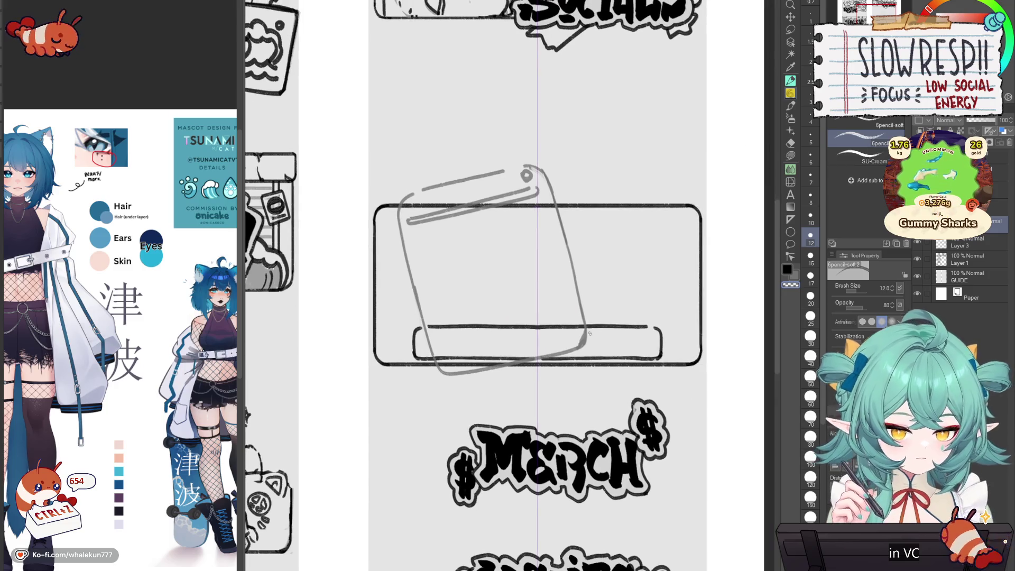
{"action": "mouse_move", "coordinate": [641, 343]}
{"action": "left_mouse_down"}
{"action": "mouse_move", "coordinate": [659, 329]}
{"action": "mouse_move", "coordinate": [679, 354]}
{"action": "mouse_move", "coordinate": [674, 341]}
{"action": "mouse_move", "coordinate": [687, 348]}
{"action": "mouse_move", "coordinate": [672, 359]}
{"action": "mouse_move", "coordinate": [706, 364]}
{"action": "left_mouse_up"}
{"action": "key", "text": "ctrl+z"}
{"action": "key", "text": "ctrl+z"}
{"action": "left_click_drag", "start_coordinate": [682, 328], "coordinate": [707, 328]}
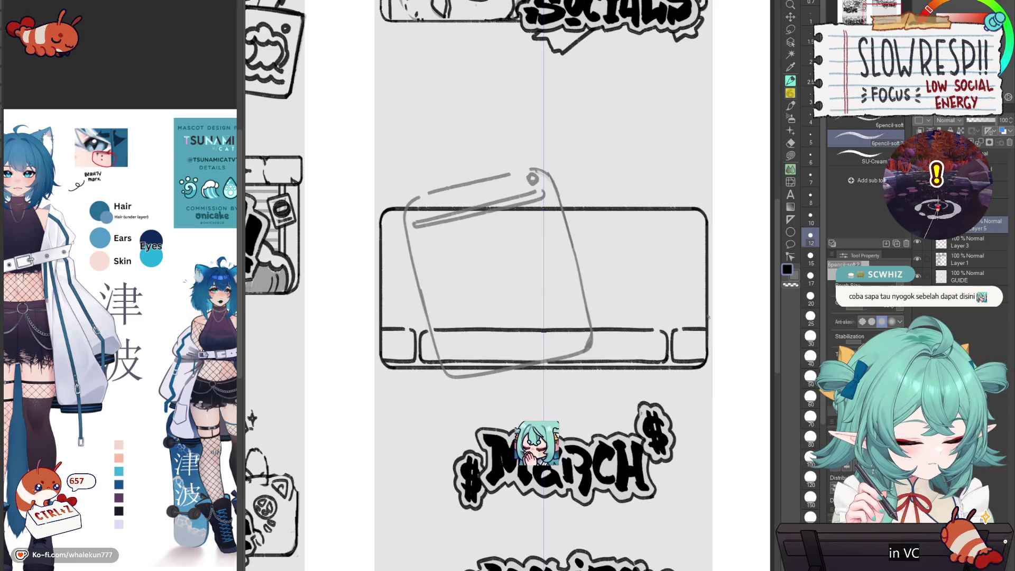
- Shift the bottom key strokes left and try closing the end key with a short stroke
{"action": "key", "text": "k"}
{"action": "left_click_drag", "start_coordinate": [660, 370], "coordinate": [645, 370]}
{"action": "key", "text": "e"}
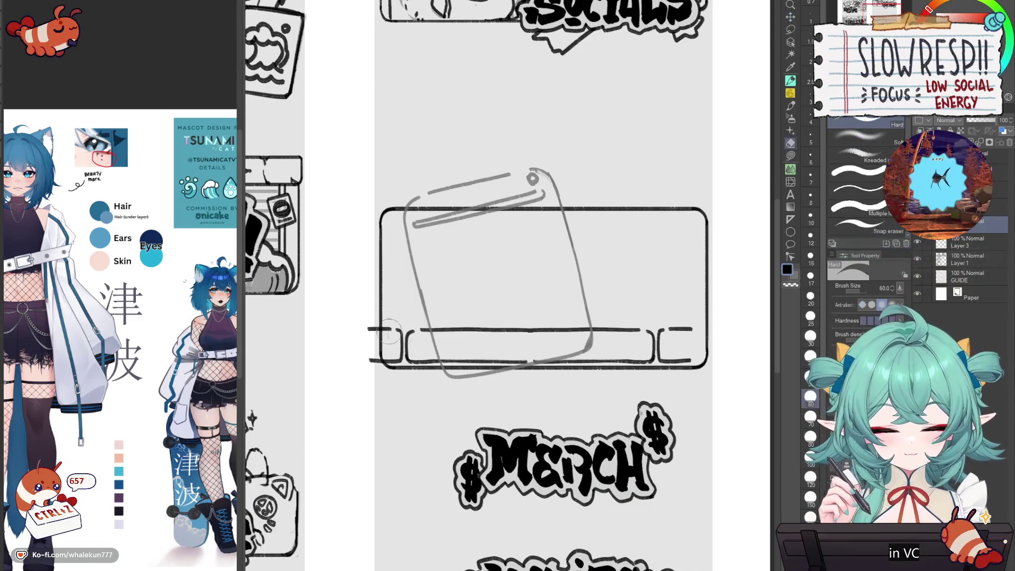
{"action": "key", "text": "p"}
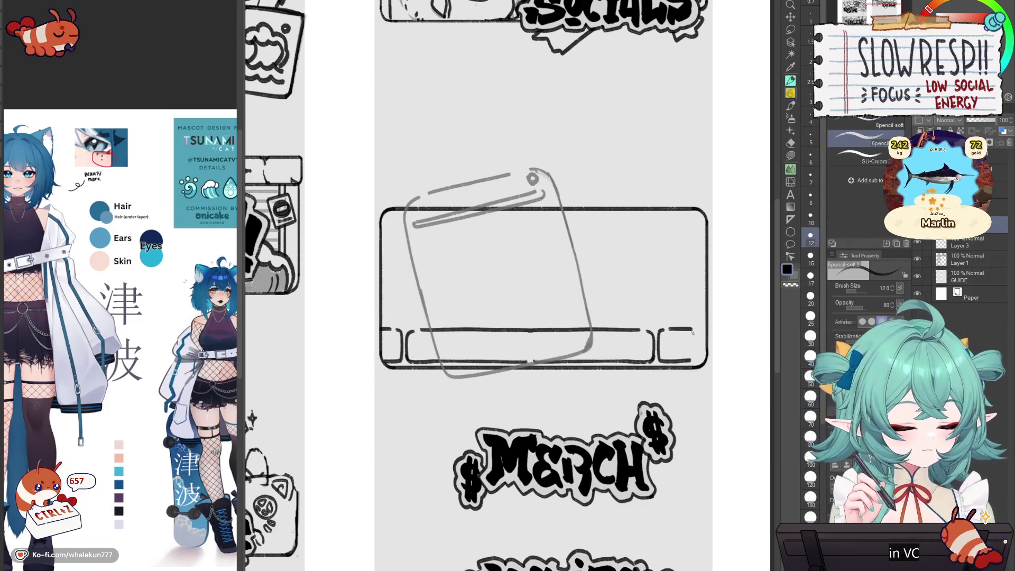
{"action": "mouse_move", "coordinate": [697, 331]}
{"action": "left_mouse_down"}
{"action": "mouse_move", "coordinate": [697, 363]}
{"action": "mouse_move", "coordinate": [702, 344]}
{"action": "left_mouse_up"}
{"action": "key", "text": "ctrl+z"}
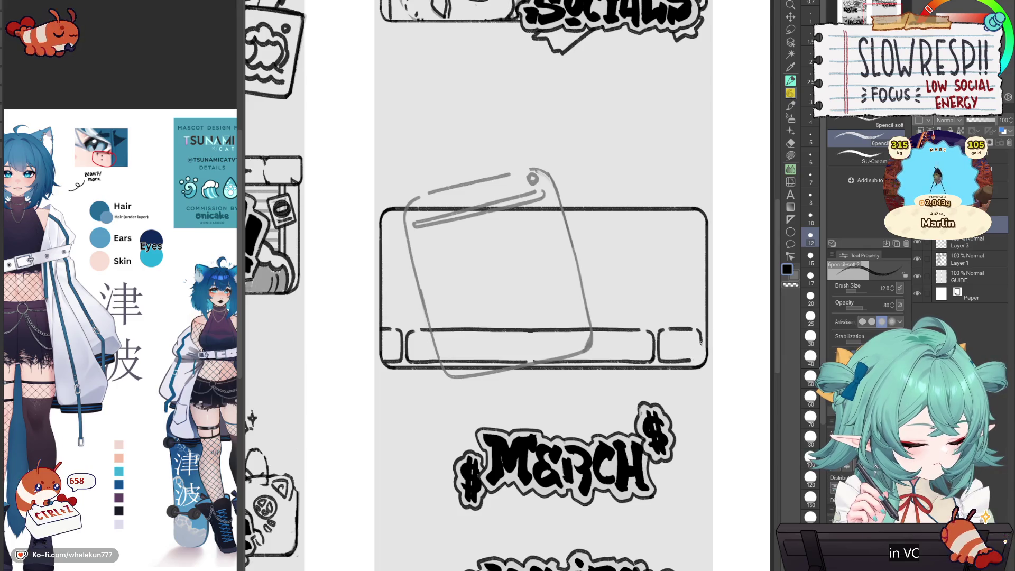
{"action": "scroll", "coordinate": [540, 331], "scroll_direction": "left", "scroll_amount": 2}
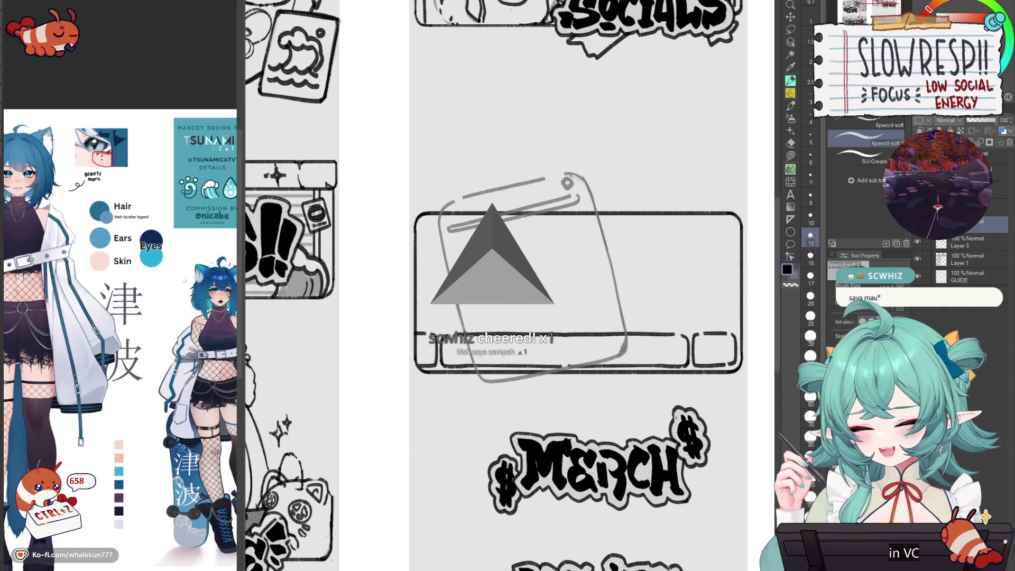
{"action": "scroll", "coordinate": [576, 285], "scroll_direction": "down", "scroll_amount": 1}
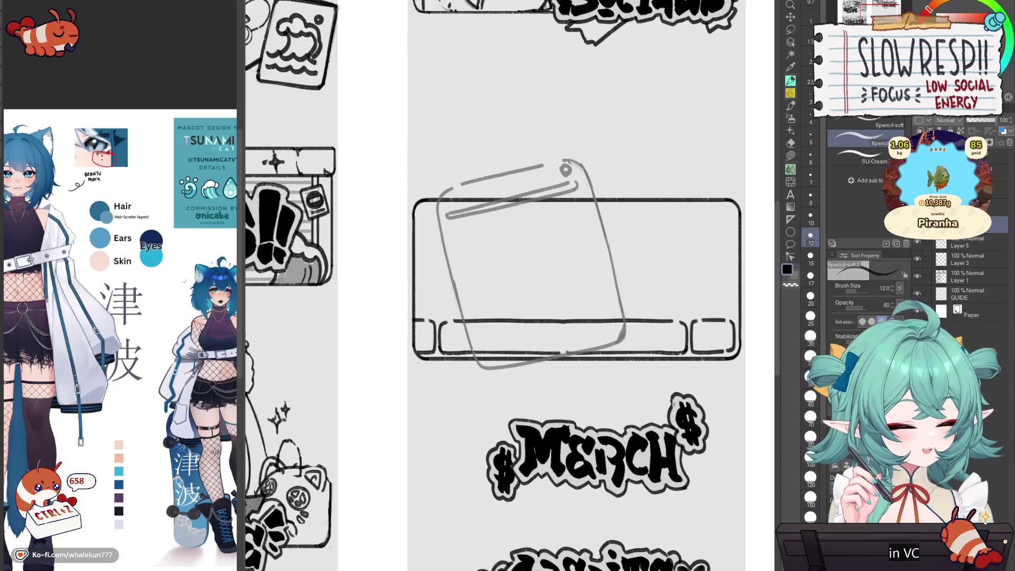
- Draw a small key, duplicate it into three boxes, and paste a merged copy to their left
{"action": "mouse_move", "coordinate": [673, 282]}
{"action": "left_mouse_down"}
{"action": "mouse_move", "coordinate": [701, 282]}
{"action": "mouse_move", "coordinate": [695, 314]}
{"action": "mouse_move", "coordinate": [708, 306]}
{"action": "mouse_move", "coordinate": [641, 345]}
{"action": "left_mouse_up"}
{"action": "key", "text": "k"}
{"action": "key", "text": "ctrl+c"}
{"action": "key", "text": "ctrl+v"}
{"action": "key", "text": "ctrl+c"}
{"action": "key", "text": "ctrl+v"}
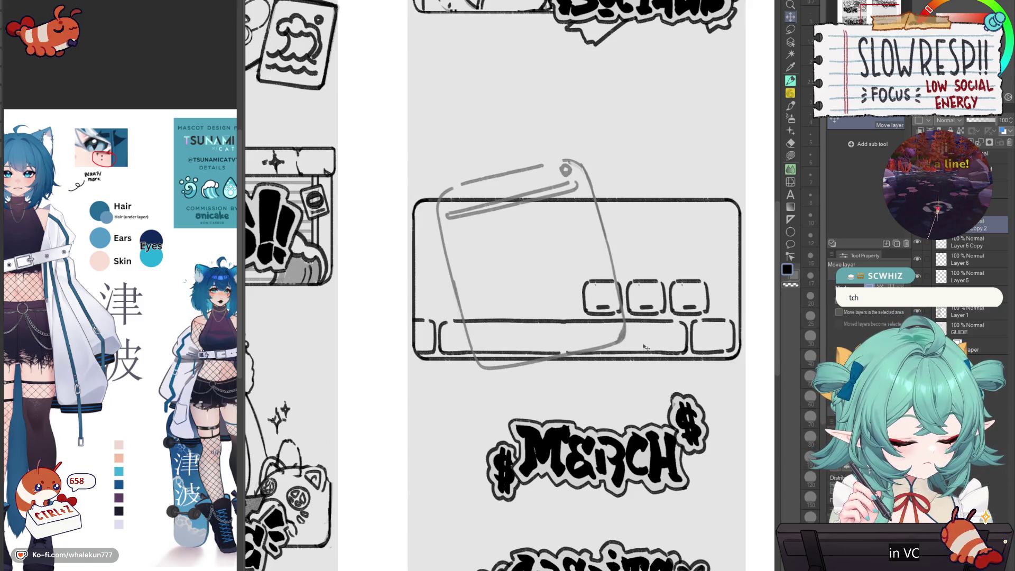
{"action": "key", "text": "ctrl+r"}
{"action": "key", "text": "ctrl+r"}
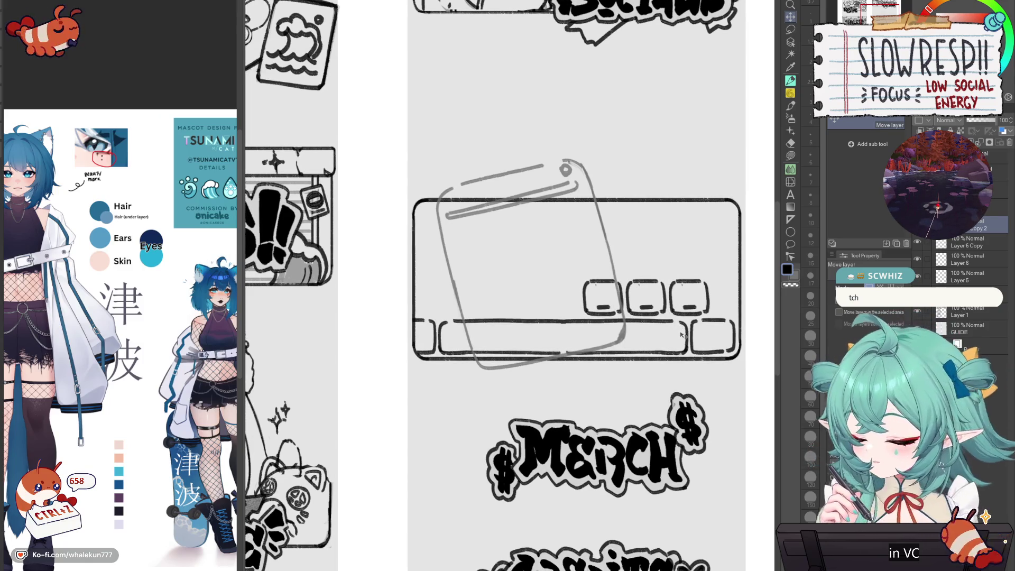
{"action": "key", "text": "ctrl+c"}
{"action": "key", "text": "ctrl+v"}
{"action": "left_click_drag", "start_coordinate": [709, 334], "coordinate": [591, 349]}
{"action": "key", "text": "ctrl+e"}
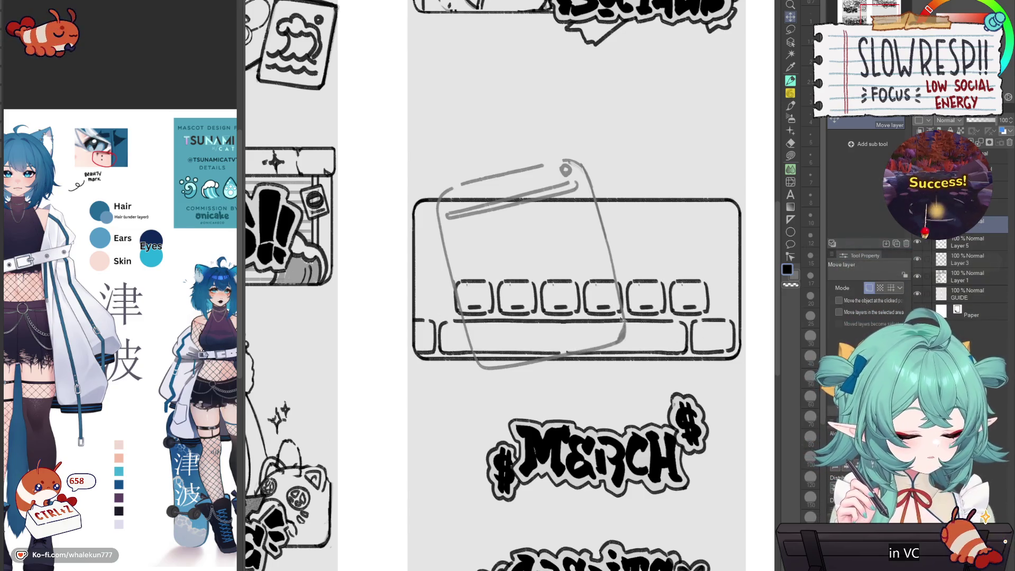
- Lasso the left group of keys and shift them left to lengthen the row
{"action": "key", "text": "m"}
{"action": "mouse_move", "coordinate": [542, 270]}
{"action": "left_mouse_down"}
{"action": "mouse_move", "coordinate": [537, 317]}
{"action": "mouse_move", "coordinate": [444, 246]}
{"action": "left_mouse_up"}
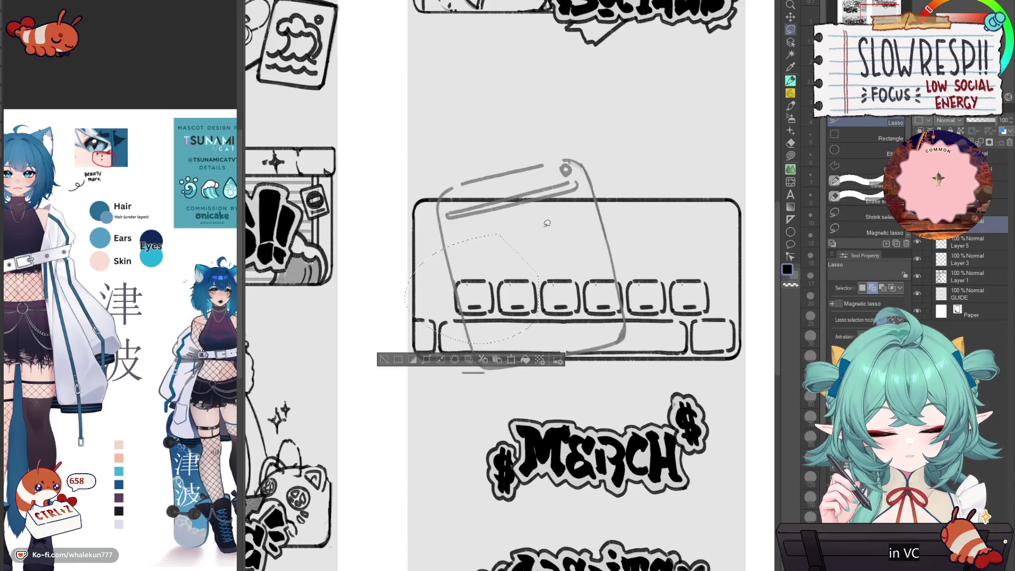
{"action": "key", "text": "k"}
{"action": "mouse_move", "coordinate": [519, 309]}
{"action": "left_mouse_down"}
{"action": "mouse_move", "coordinate": [435, 316]}
{"action": "mouse_move", "coordinate": [390, 284]}
{"action": "mouse_move", "coordinate": [394, 325]}
{"action": "left_mouse_up"}
{"action": "key", "text": "ctrl+d"}
{"action": "key", "text": "e"}
- Push the rightmost key further right and duplicate the whole key row
{"action": "key", "text": "m"}
{"action": "mouse_move", "coordinate": [692, 264]}
{"action": "left_mouse_down"}
{"action": "mouse_move", "coordinate": [669, 276]}
{"action": "mouse_move", "coordinate": [689, 330]}
{"action": "mouse_move", "coordinate": [708, 263]}
{"action": "left_mouse_up"}
{"action": "key", "text": "k"}
{"action": "left_click_drag", "start_coordinate": [695, 305], "coordinate": [739, 306]}
{"action": "key", "text": "ctrl+d"}
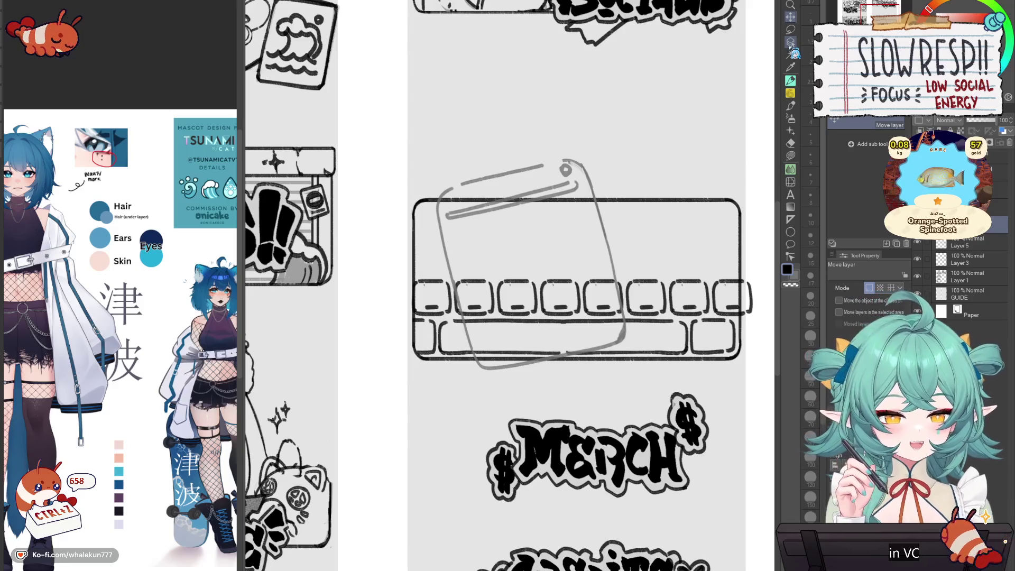
{"action": "key", "text": "ctrl+c"}
{"action": "key", "text": "ctrl+v"}
- Move the copied row up as a second row and shift its top-right key further right
{"action": "mouse_move", "coordinate": [633, 374]}
{"action": "left_mouse_down"}
{"action": "mouse_move", "coordinate": [646, 337]}
{"action": "mouse_move", "coordinate": [619, 338]}
{"action": "left_mouse_up"}
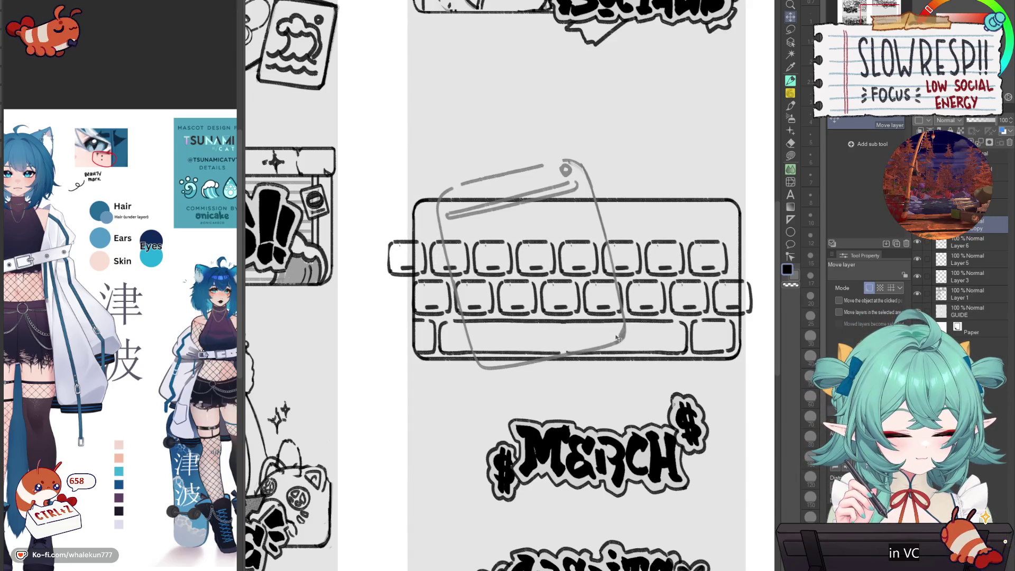
{"action": "key", "text": "m"}
{"action": "mouse_move", "coordinate": [704, 229]}
{"action": "left_mouse_down"}
{"action": "mouse_move", "coordinate": [688, 248]}
{"action": "mouse_move", "coordinate": [703, 275]}
{"action": "mouse_move", "coordinate": [745, 214]}
{"action": "mouse_move", "coordinate": [718, 217]}
{"action": "left_mouse_up"}
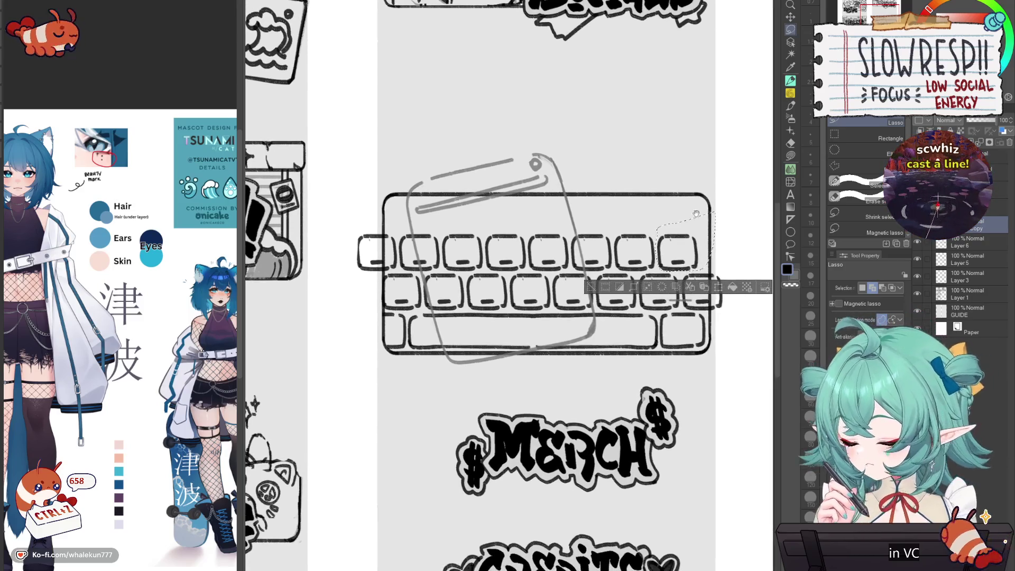
{"action": "key", "text": "k"}
{"action": "left_click_drag", "start_coordinate": [679, 245], "coordinate": [723, 245]}
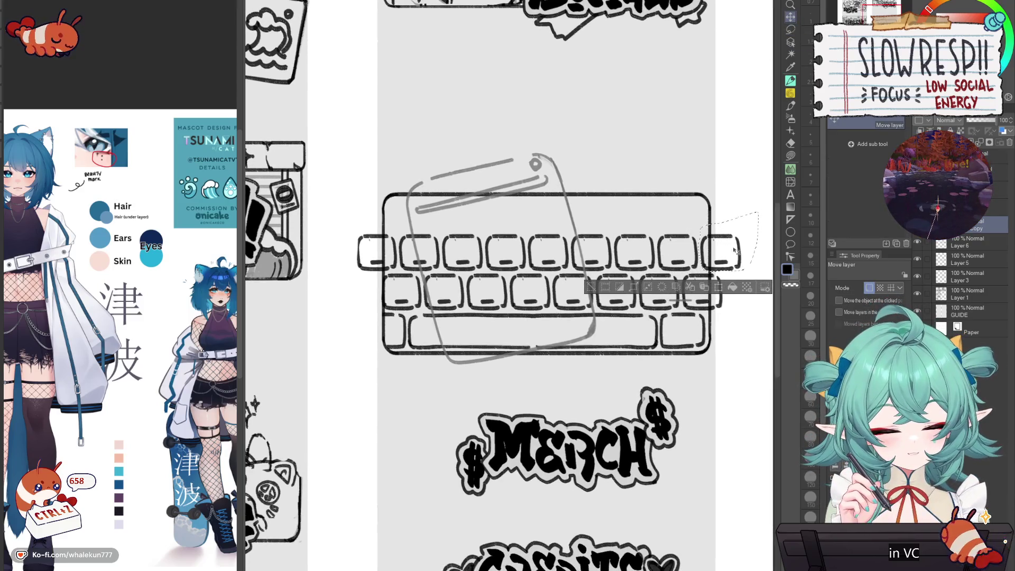
{"action": "key", "text": "ctrl+d"}
{"action": "key", "text": "e"}
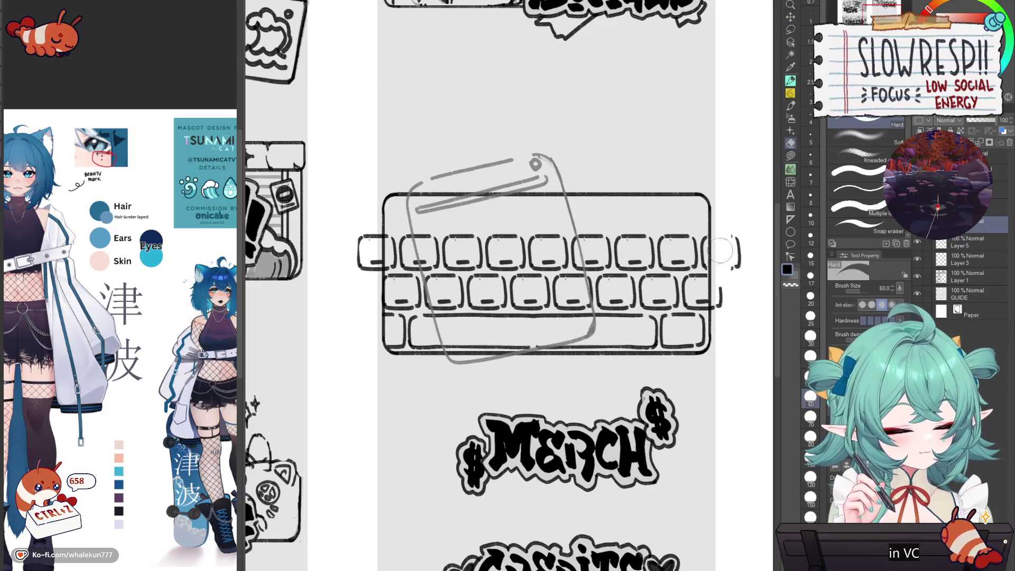
- Duplicate the key row again and move it up as a third row
{"action": "key", "text": "ctrl+j"}
{"action": "key", "text": "k"}
{"action": "mouse_move", "coordinate": [679, 320]}
{"action": "left_mouse_down"}
{"action": "mouse_move", "coordinate": [679, 281]}
{"action": "mouse_move", "coordinate": [662, 289]}
{"action": "left_mouse_up"}
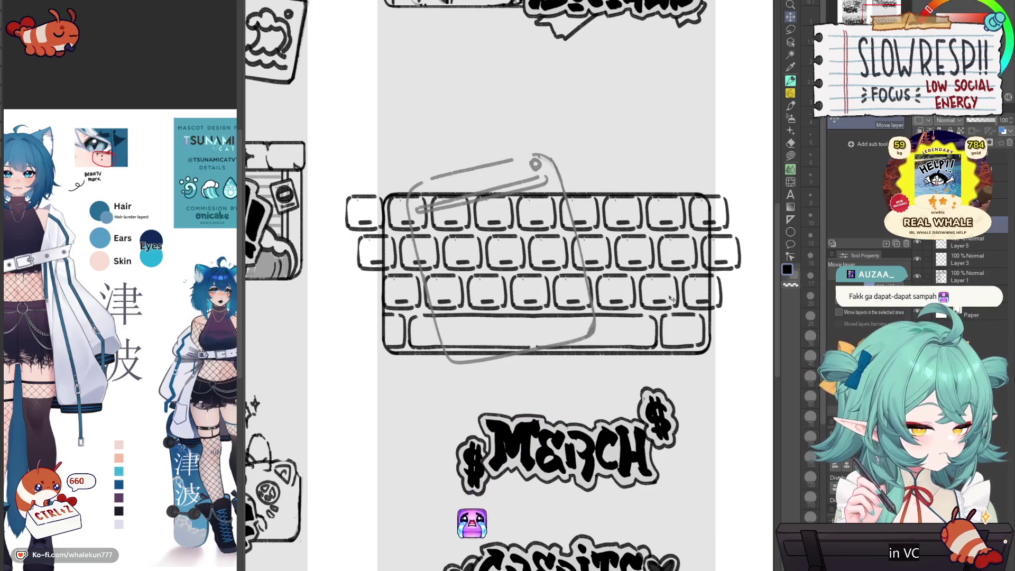
{"action": "key", "text": "ctrl+z"}
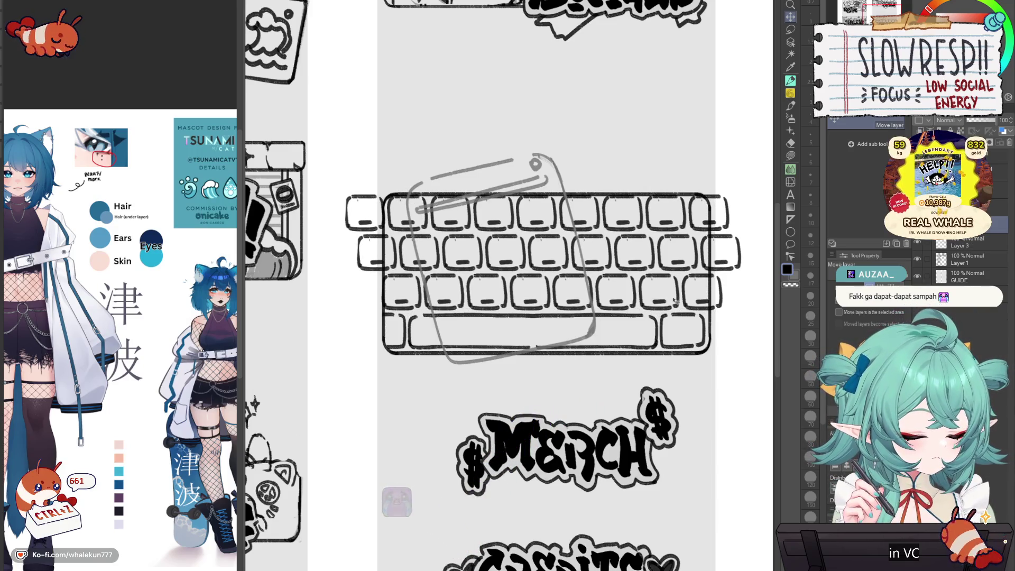
- Free-transform the key rows into position and apply the transform
{"action": "key", "text": "ctrl+t"}
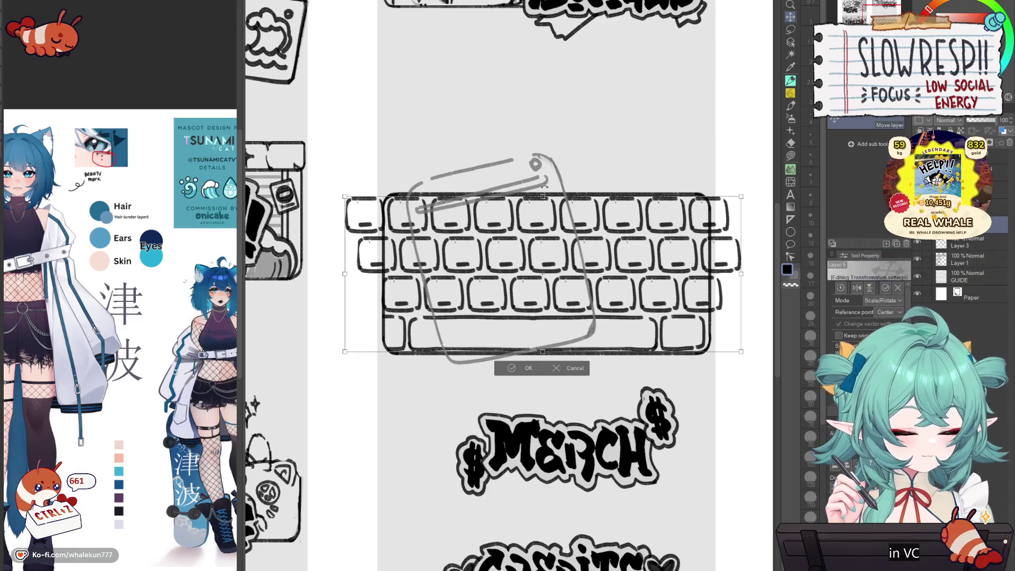
{"action": "left_click_drag", "start_coordinate": [637, 312], "coordinate": [569, 352]}
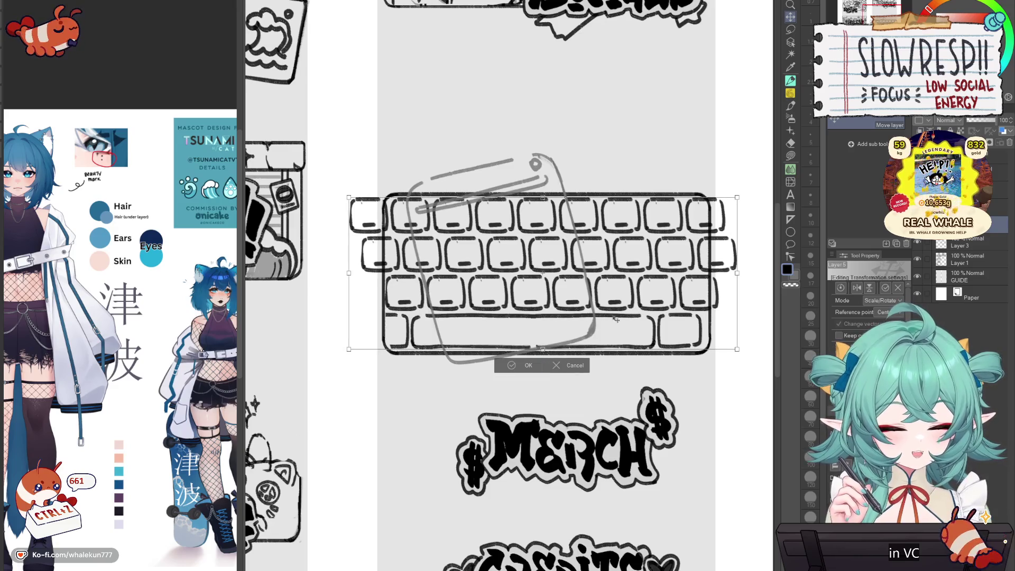
{"action": "left_click_drag", "start_coordinate": [635, 315], "coordinate": [634, 315]}
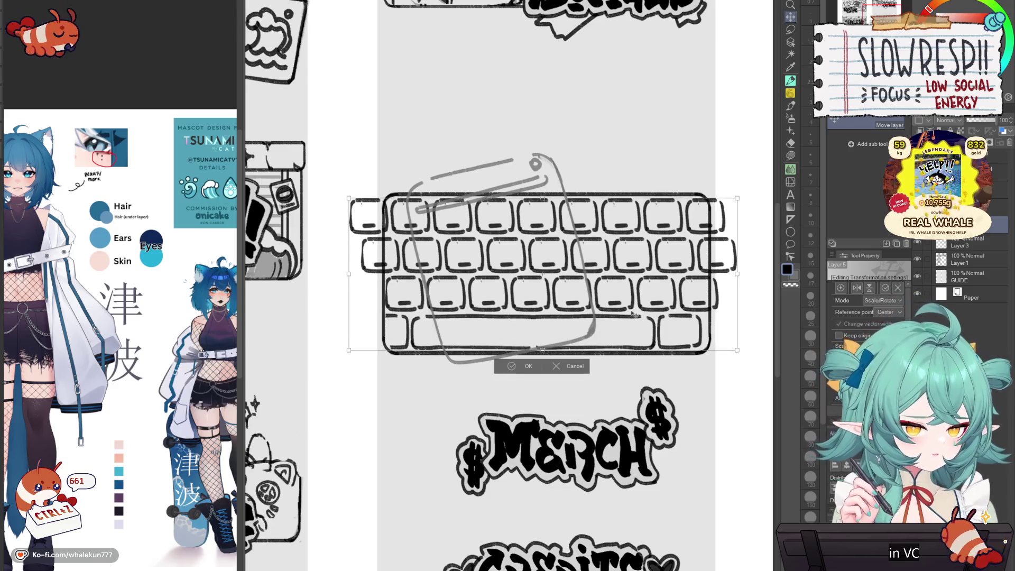
{"action": "left_click", "coordinate": [524, 366]}
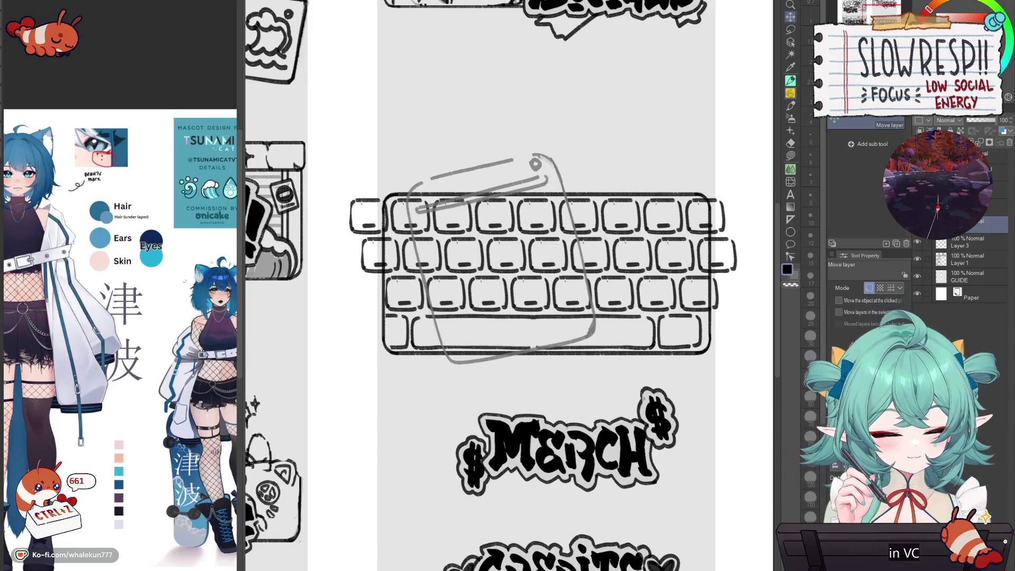
{"action": "key", "text": "p"}
{"action": "left_click_drag", "start_coordinate": [529, 286], "coordinate": [556, 295]}
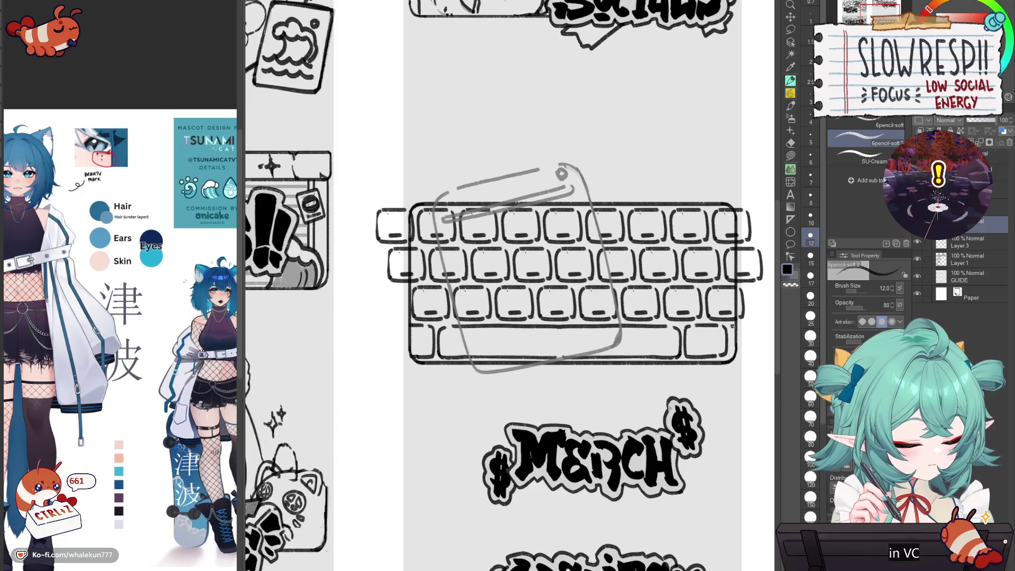
- Erase the key outlines sticking out past the keyboard's right edge with the Hard eraser
{"action": "left_click_drag", "start_coordinate": [740, 341], "coordinate": [724, 362]}
{"action": "key", "text": "e"}
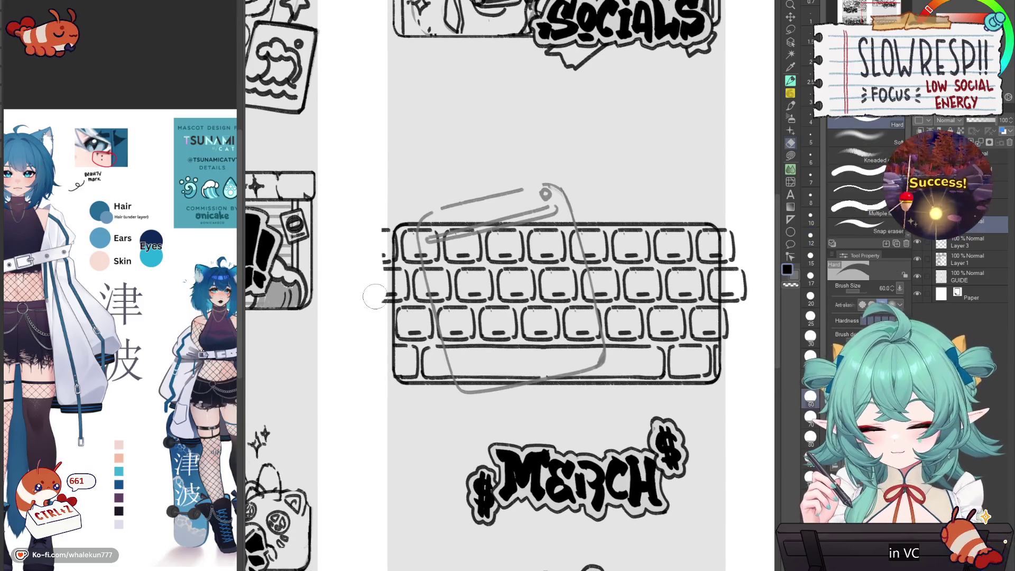
{"action": "mouse_move", "coordinate": [725, 222]}
{"action": "left_mouse_down"}
{"action": "mouse_move", "coordinate": [737, 270]}
{"action": "mouse_move", "coordinate": [732, 344]}
{"action": "left_mouse_up"}
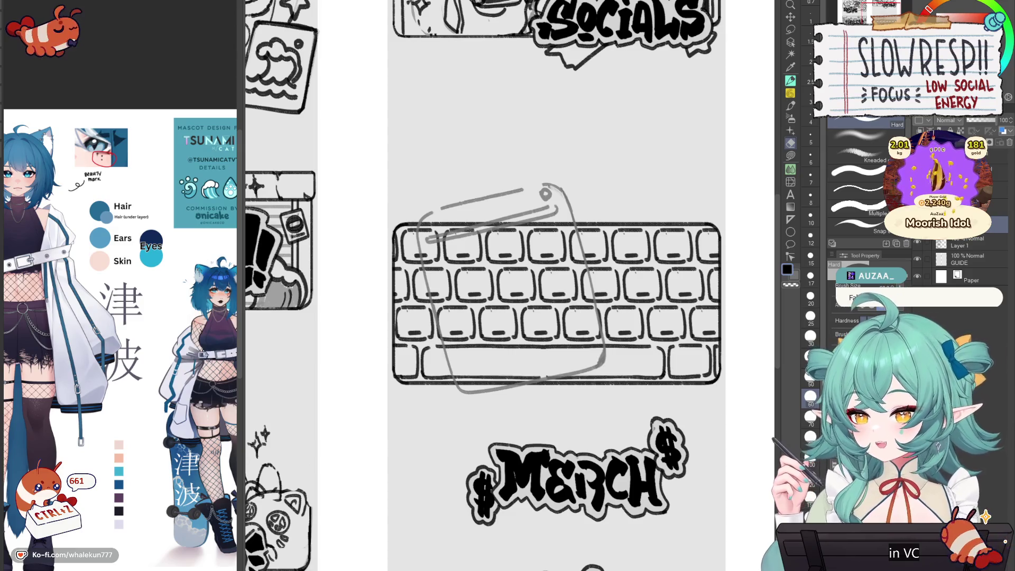
{"action": "key", "text": "p"}
{"action": "left_click_drag", "start_coordinate": [513, 285], "coordinate": [479, 316]}
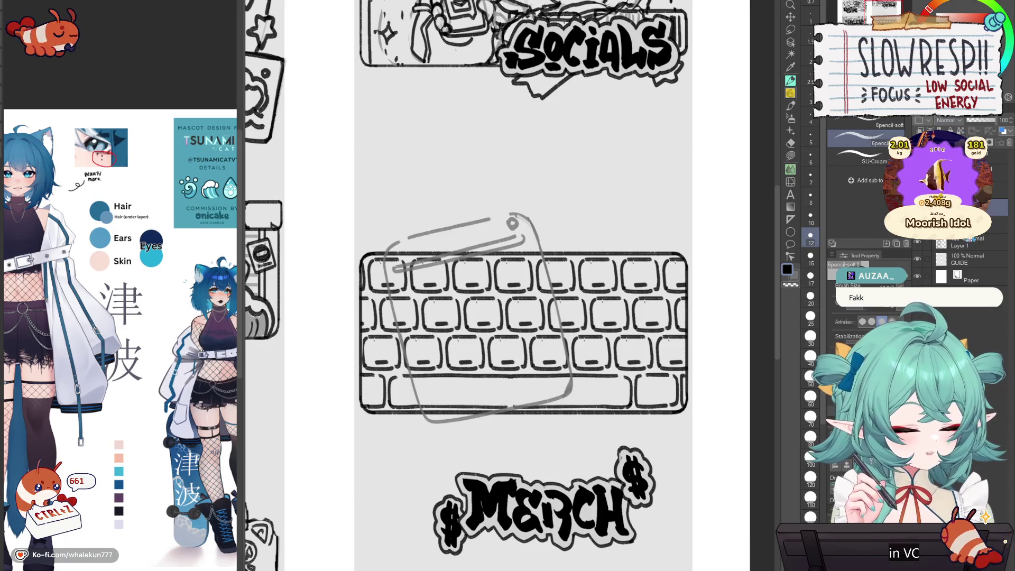
- Lasso and adjust the phone's slanted line, then touch up with the eraser at size 17
{"action": "scroll", "coordinate": [645, 395], "scroll_direction": "down", "scroll_amount": 1}
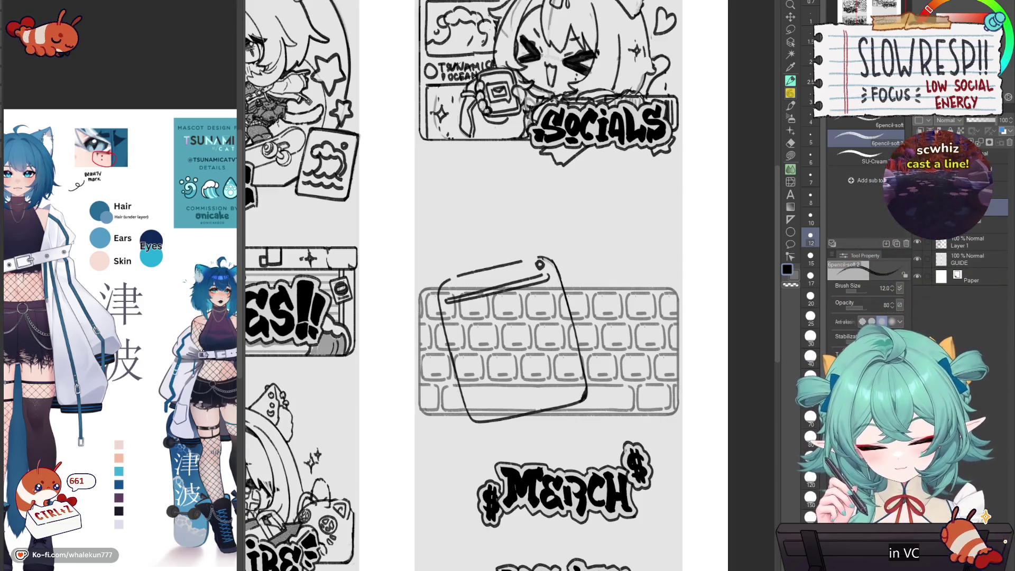
{"action": "mouse_move", "coordinate": [219, 455]}
{"action": "left_mouse_down"}
{"action": "mouse_move", "coordinate": [233, 370]}
{"action": "mouse_move", "coordinate": [158, 476]}
{"action": "mouse_move", "coordinate": [109, 469]}
{"action": "left_mouse_up"}
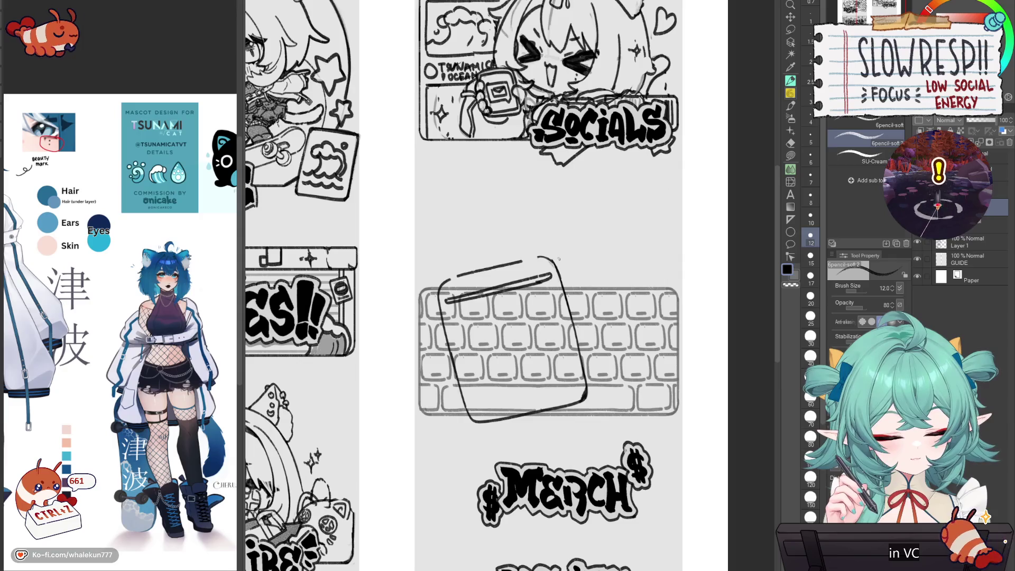
{"action": "left_click", "coordinate": [790, 29]}
{"action": "mouse_move", "coordinate": [542, 262]}
{"action": "left_mouse_down"}
{"action": "mouse_move", "coordinate": [452, 296]}
{"action": "mouse_move", "coordinate": [518, 272]}
{"action": "left_mouse_up"}
{"action": "key", "text": "k"}
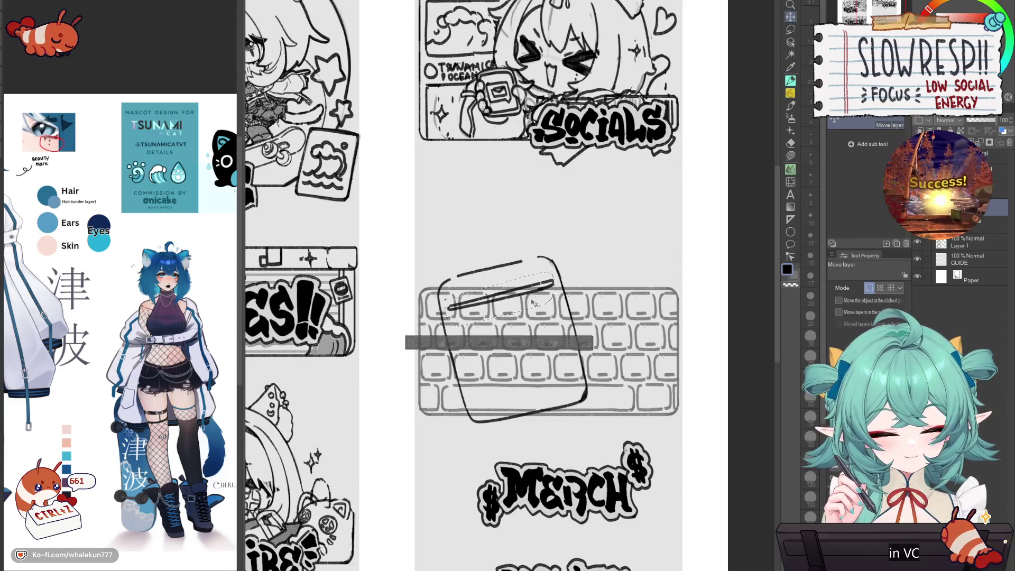
{"action": "key", "text": "ctrl+d"}
{"action": "key", "text": "e"}
{"action": "key", "text": "bracketleft"}
{"action": "key", "text": "bracketleft"}
{"action": "key", "text": "bracketleft"}
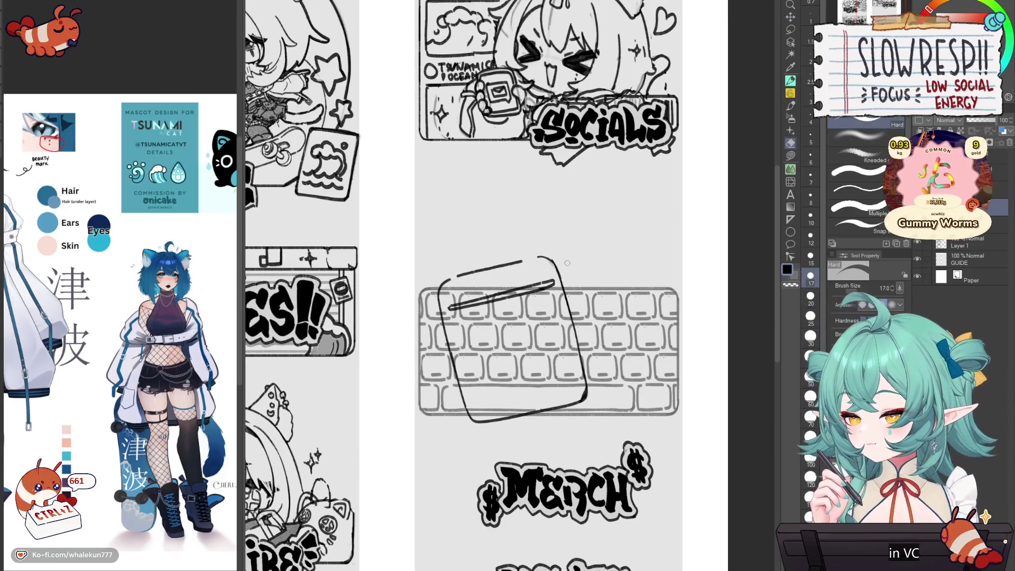
{"action": "key", "text": "p"}
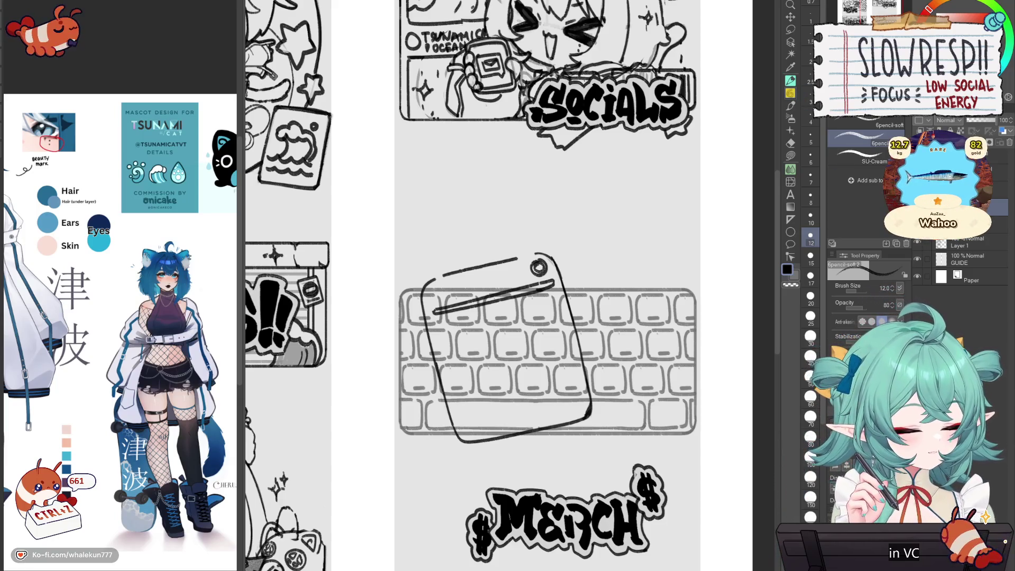
- Move the phone sketch down slightly and draw a short line beside the ring clip
{"action": "key", "text": "k"}
{"action": "left_click_drag", "start_coordinate": [580, 431], "coordinate": [576, 436]}
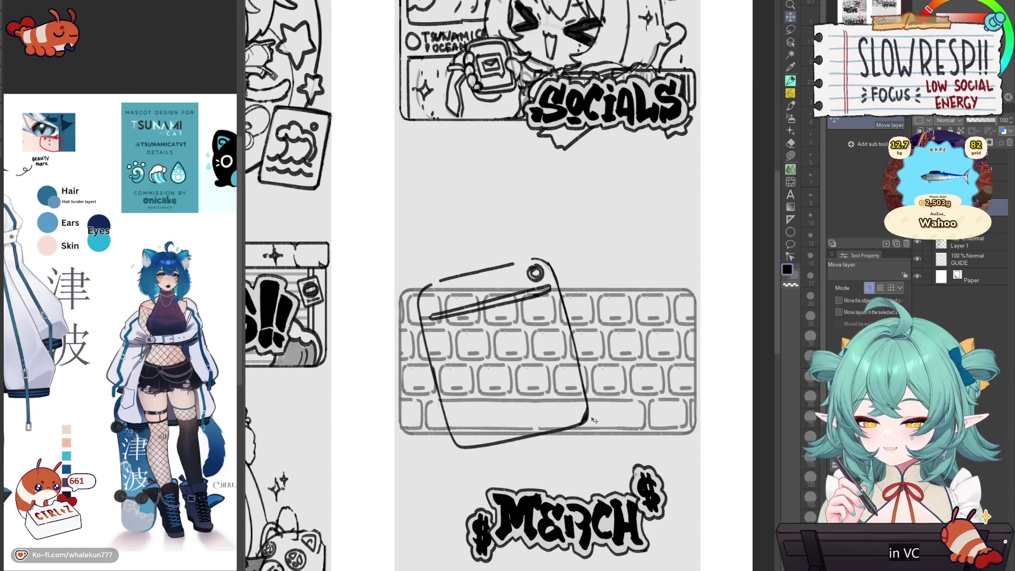
{"action": "left_click", "coordinate": [790, 93]}
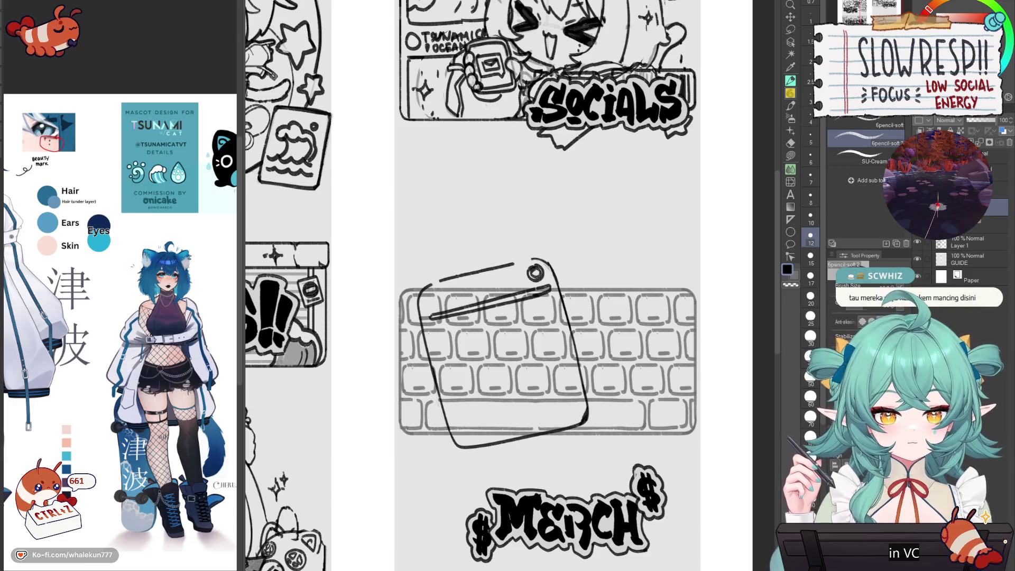
{"action": "left_click_drag", "start_coordinate": [556, 291], "coordinate": [585, 290]}
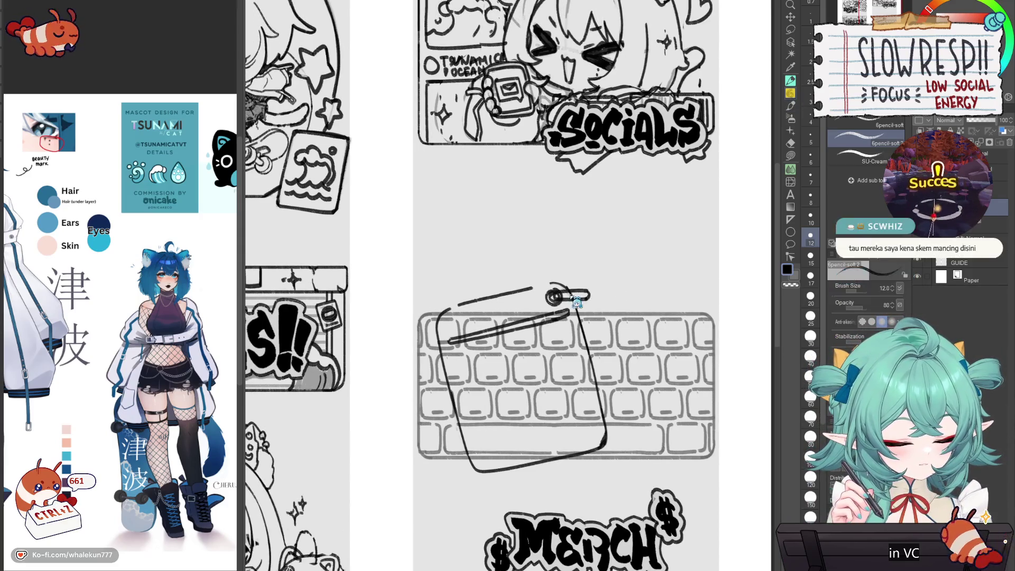
- Try and undo several strokes beside the ring clip, returning to the soft pencil
{"action": "key", "text": "ctrl+z"}
{"action": "key", "text": "ctrl+z"}
{"action": "key", "text": "ctrl+z"}
{"action": "key", "text": "ctrl+z"}
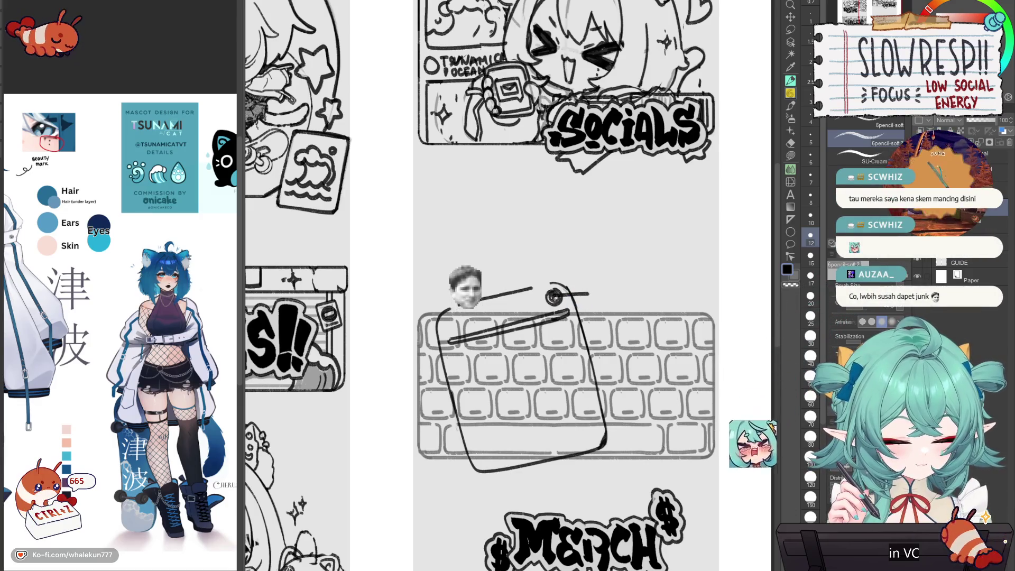
{"action": "left_click_drag", "start_coordinate": [552, 297], "coordinate": [590, 295]}
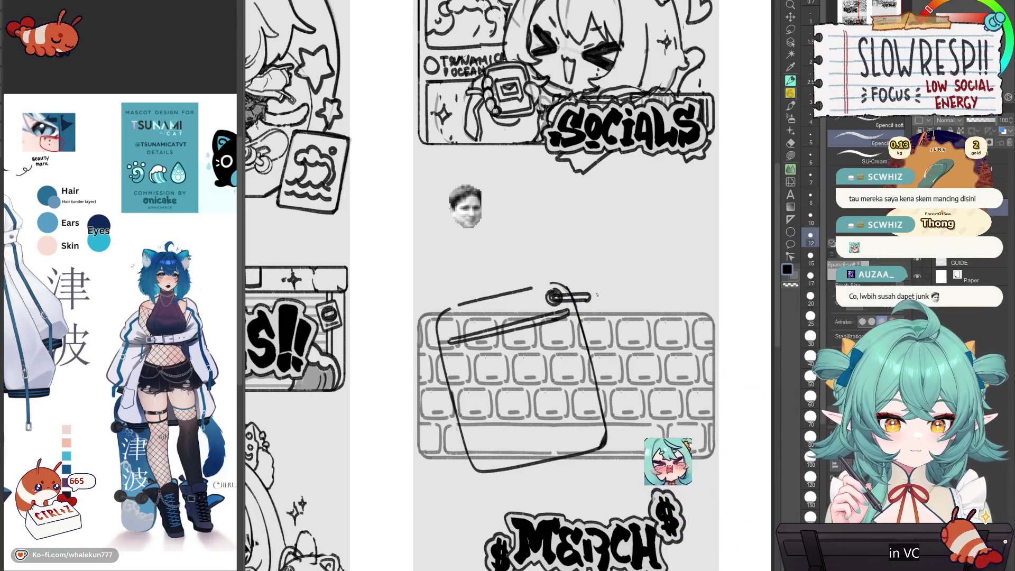
{"action": "key", "text": "ctrl+z"}
{"action": "key", "text": "ctrl+z"}
{"action": "key", "text": "ctrl+z"}
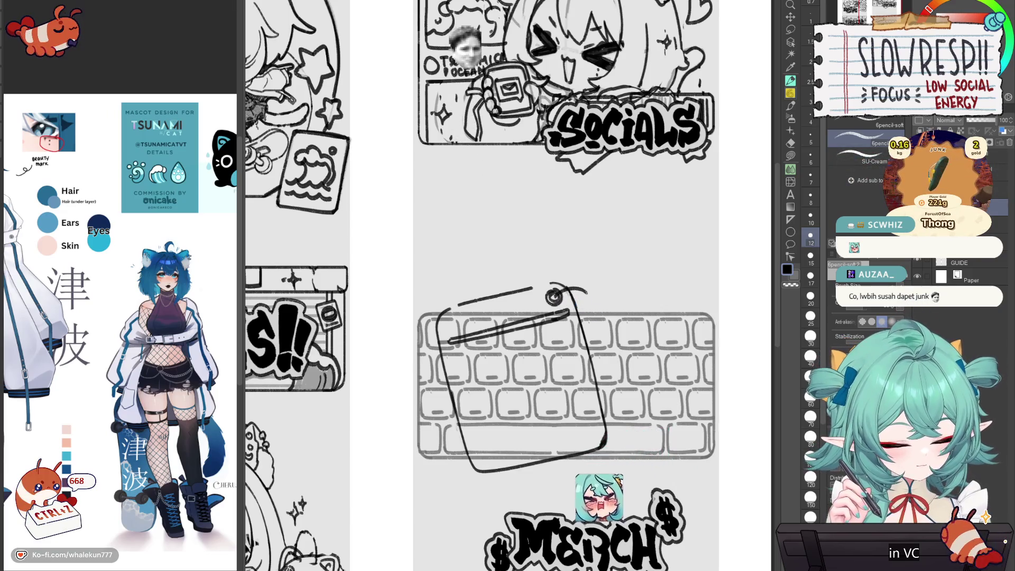
{"action": "left_click_drag", "start_coordinate": [557, 300], "coordinate": [590, 301]}
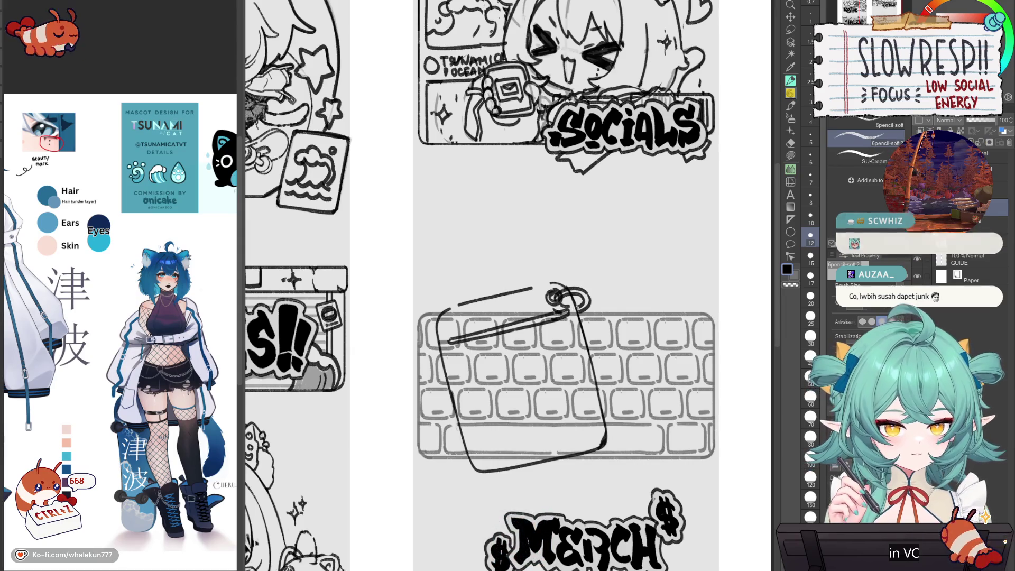
{"action": "key", "text": "ctrl+z"}
{"action": "key", "text": "ctrl+z"}
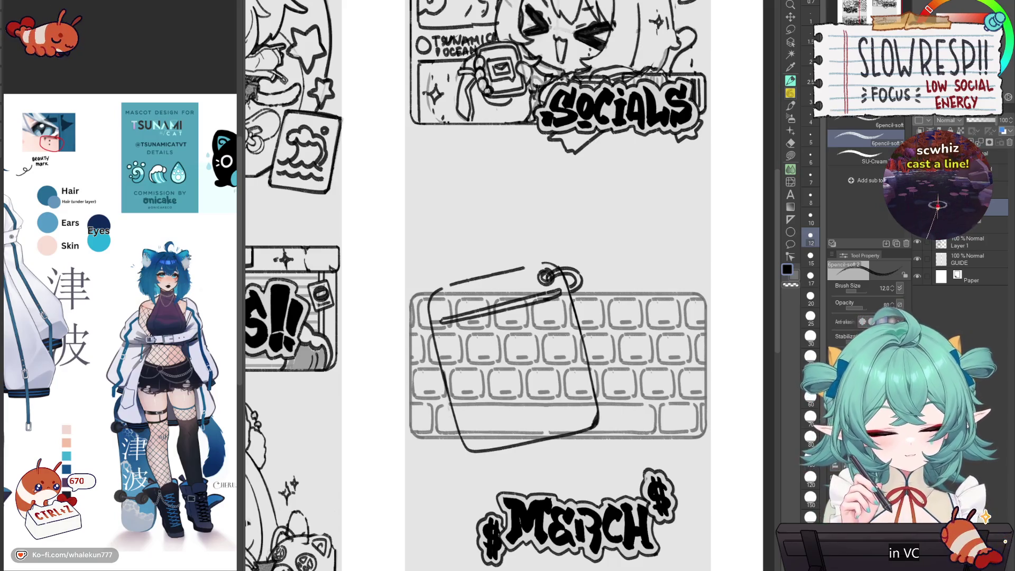
{"action": "left_click", "coordinate": [791, 181]}
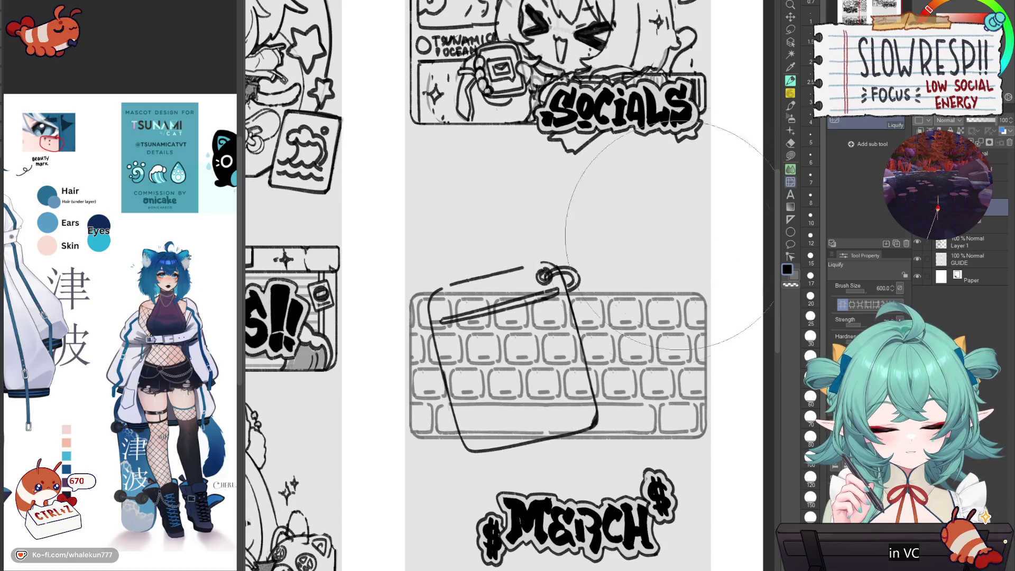
{"action": "key", "text": "p"}
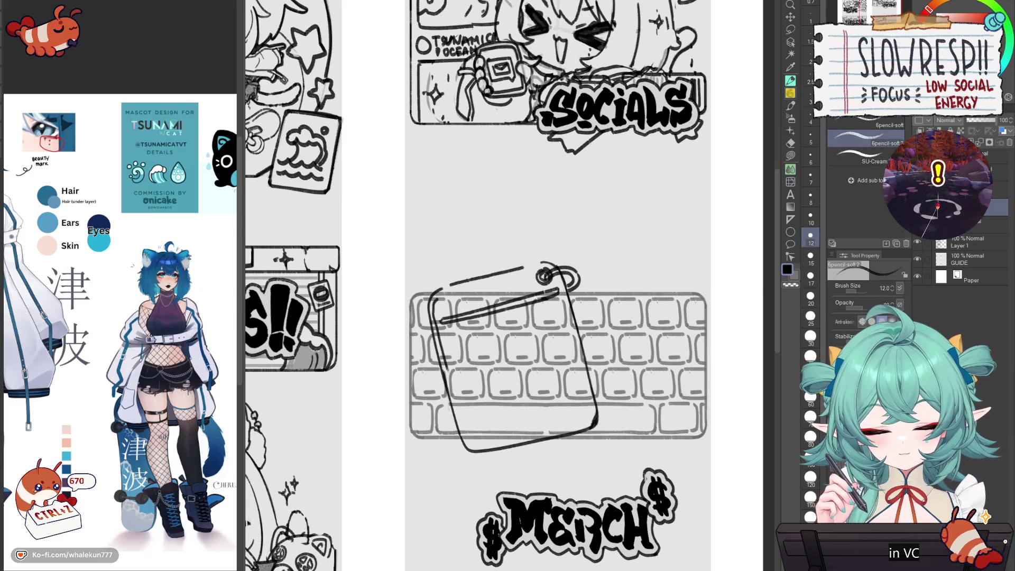
- Add a line along the phone's top edge and erase the stray diagonal line at eraser size 30
{"action": "left_click_drag", "start_coordinate": [446, 292], "coordinate": [540, 266]}
{"action": "key", "text": "e"}
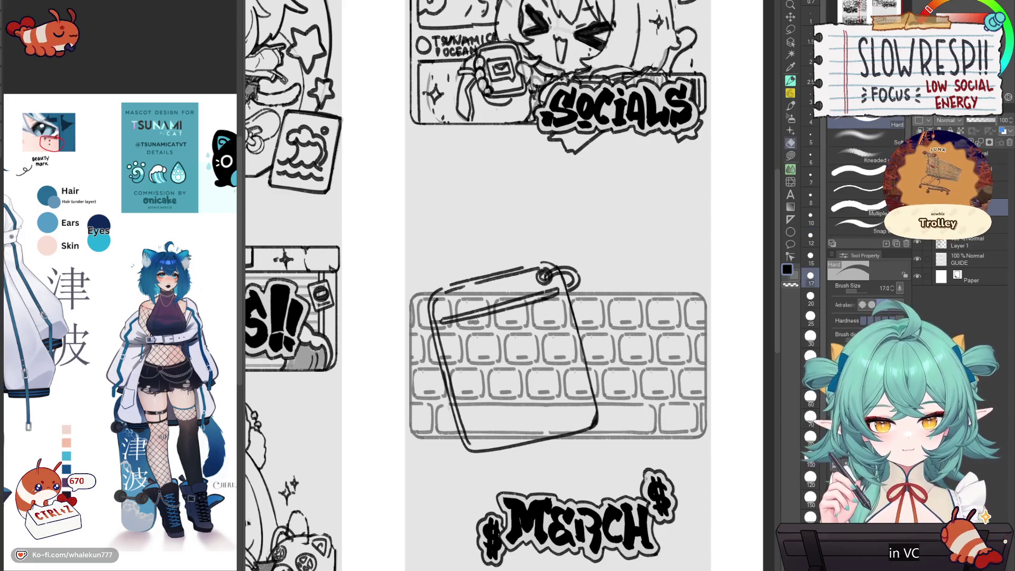
{"action": "key", "text": "bracketright"}
{"action": "key", "text": "bracketright"}
{"action": "key", "text": "bracketright"}
{"action": "mouse_move", "coordinate": [439, 321]}
{"action": "left_mouse_down"}
{"action": "mouse_move", "coordinate": [497, 304]}
{"action": "mouse_move", "coordinate": [468, 304]}
{"action": "mouse_move", "coordinate": [544, 294]}
{"action": "left_mouse_up"}
{"action": "key", "text": "p"}
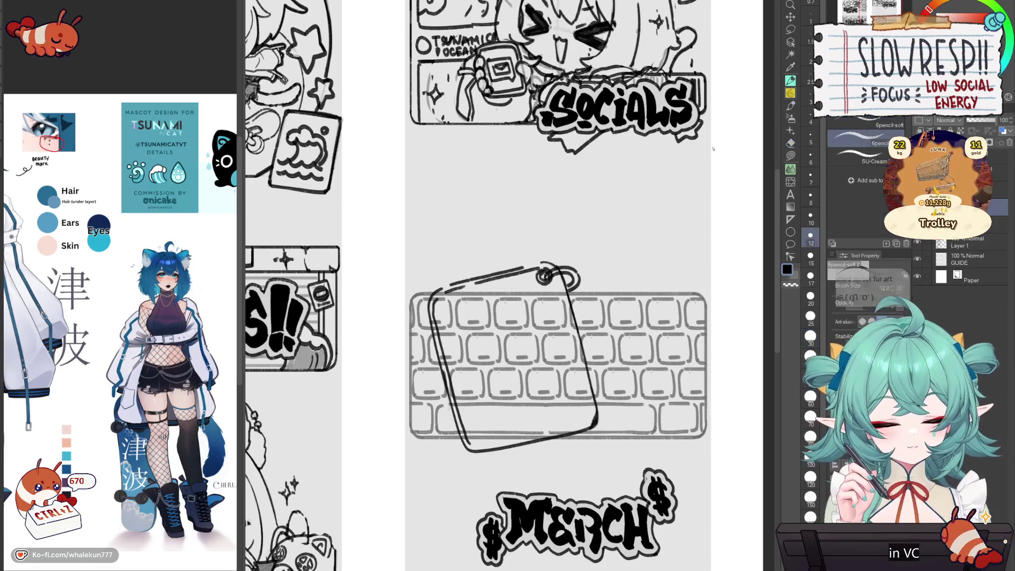
- Redraw the tilted phone's right edge and its bottom edge out to the right corner
{"action": "left_click_drag", "start_coordinate": [556, 277], "coordinate": [590, 399]}
{"action": "left_click_drag", "start_coordinate": [473, 450], "coordinate": [591, 415]}
{"action": "key", "text": "ctrl+z"}
{"action": "key", "text": "ctrl+z"}
{"action": "left_click_drag", "start_coordinate": [479, 447], "coordinate": [592, 415]}
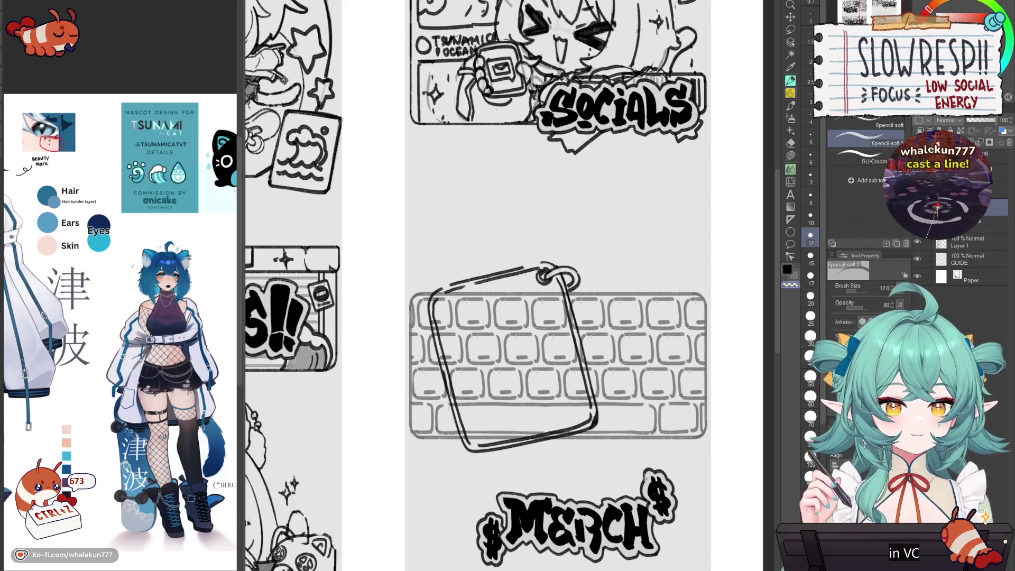
{"action": "scroll", "coordinate": [625, 348], "scroll_direction": "down", "scroll_amount": 4}
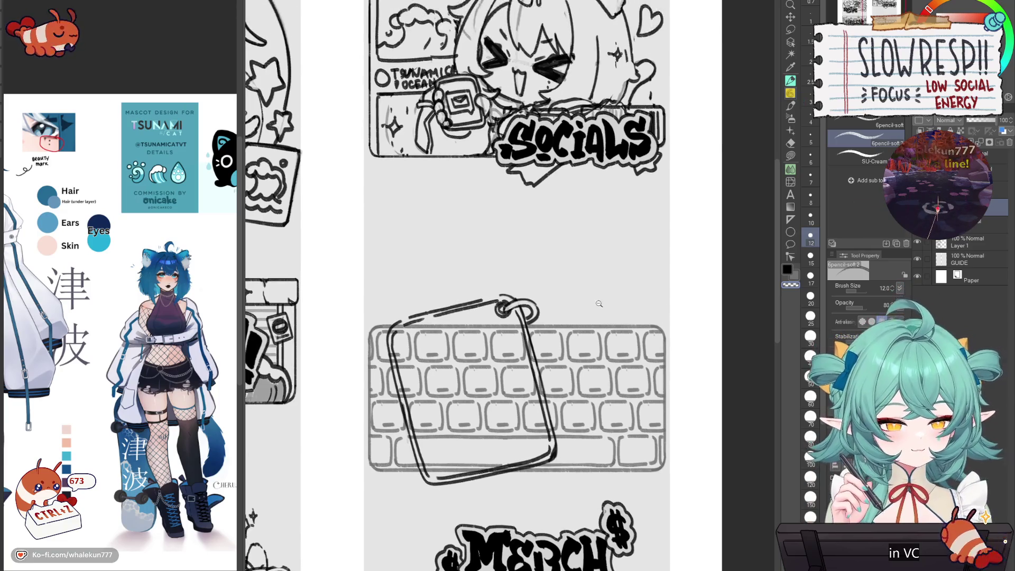
- Lasso the MERCH header, move it up and right onto the keyboard panel, then deselect
{"action": "scroll", "coordinate": [625, 348], "scroll_direction": "up", "scroll_amount": 2}
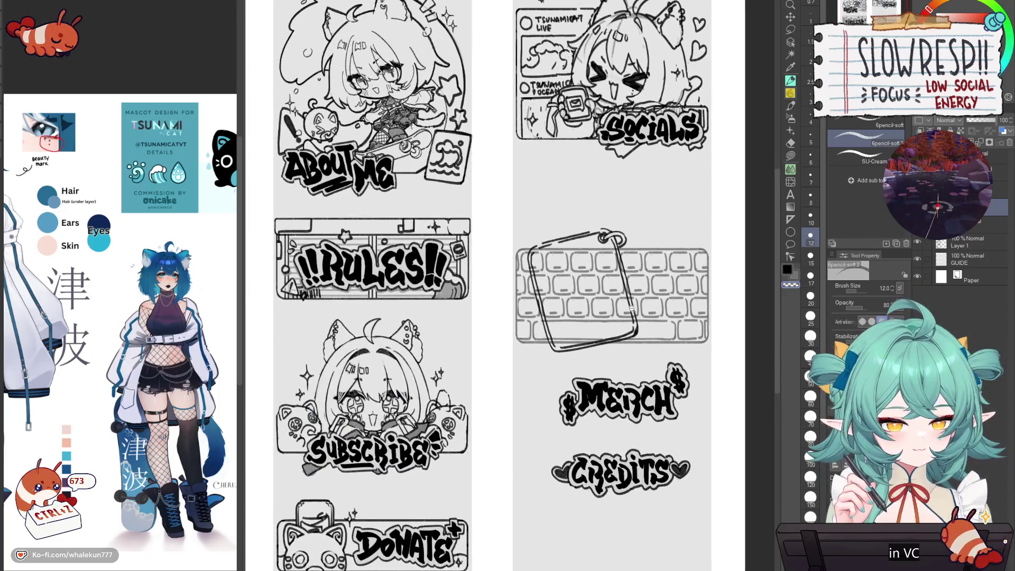
{"action": "scroll", "coordinate": [641, 297], "scroll_direction": "down", "scroll_amount": 1}
{"action": "left_click", "coordinate": [791, 29]}
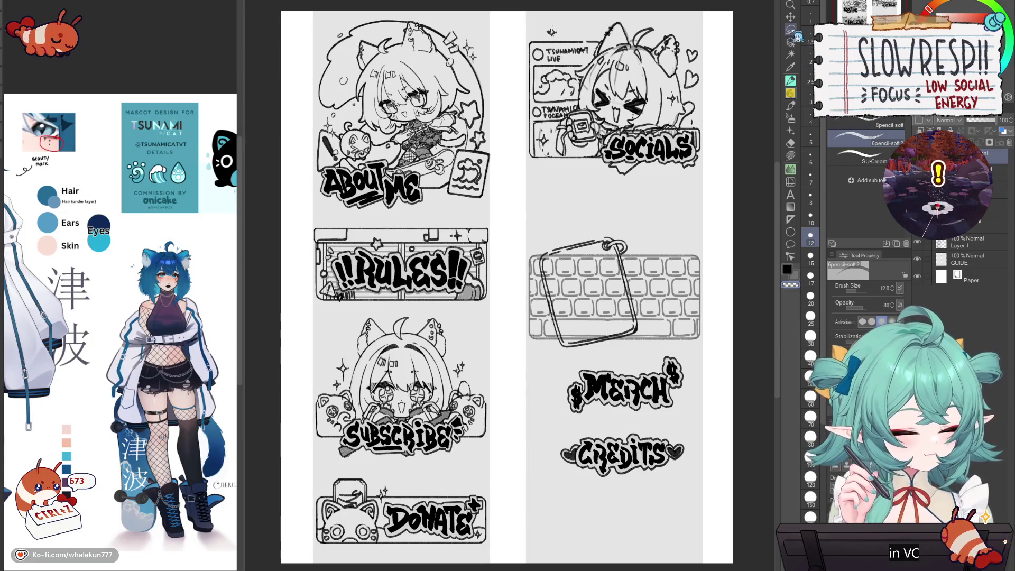
{"action": "mouse_move", "coordinate": [689, 343]}
{"action": "left_mouse_down"}
{"action": "mouse_move", "coordinate": [588, 421]}
{"action": "mouse_move", "coordinate": [566, 365]}
{"action": "left_mouse_up"}
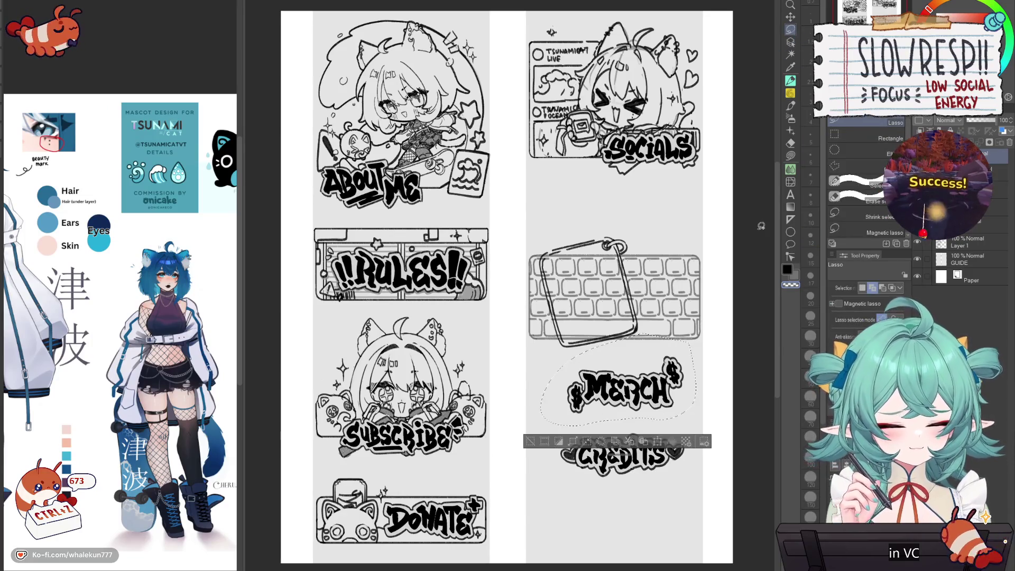
{"action": "left_click", "coordinate": [791, 17]}
{"action": "mouse_move", "coordinate": [651, 398]}
{"action": "left_mouse_down"}
{"action": "mouse_move", "coordinate": [669, 341]}
{"action": "mouse_move", "coordinate": [682, 350]}
{"action": "left_mouse_up"}
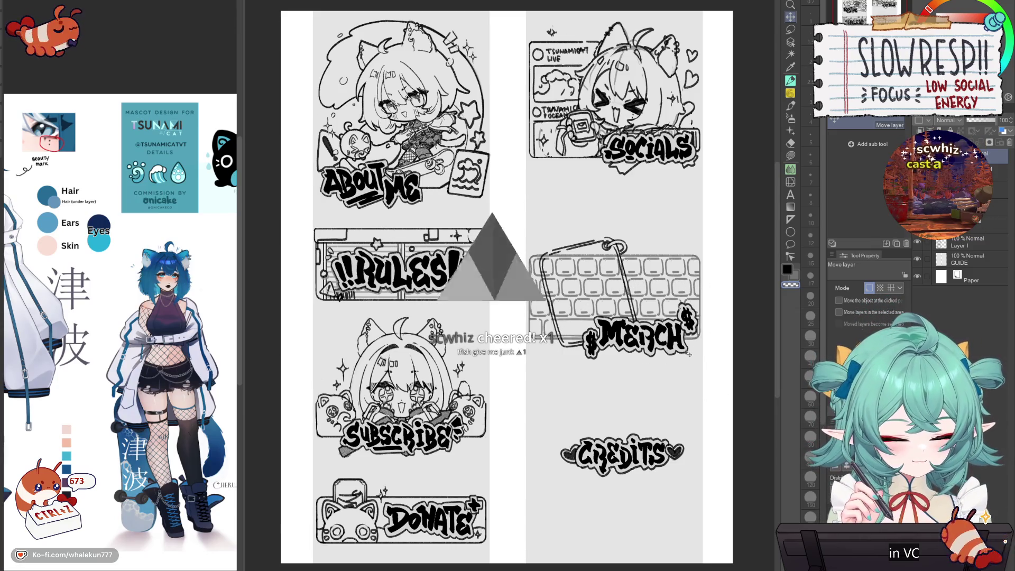
{"action": "left_click_drag", "start_coordinate": [640, 338], "coordinate": [642, 339]}
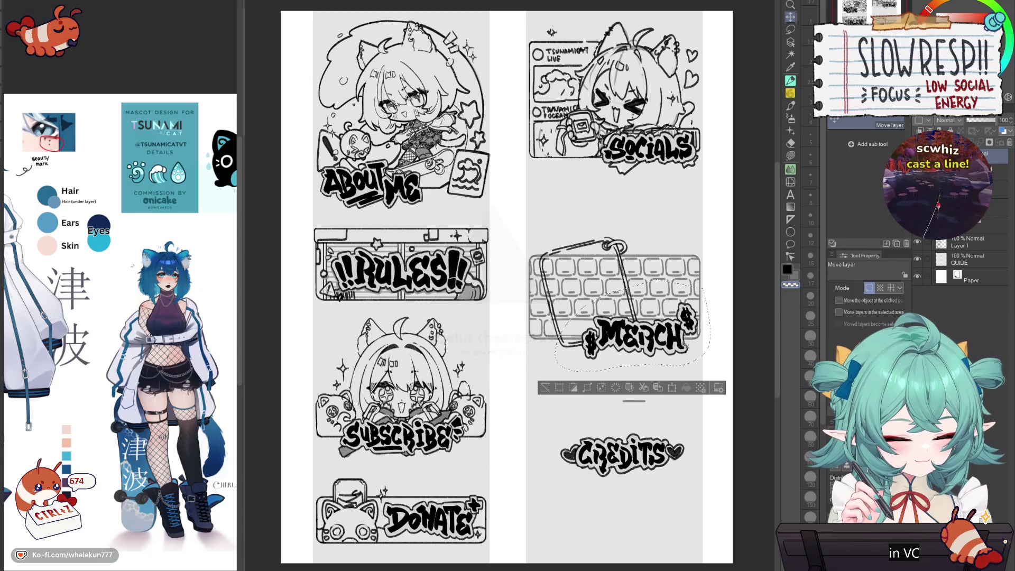
{"action": "key", "text": "ctrl+d"}
- Nudge the sketch layer slightly up-left and bring the keyboard panel into view with the soft pencil
{"action": "left_click_drag", "start_coordinate": [659, 372], "coordinate": [658, 370]}
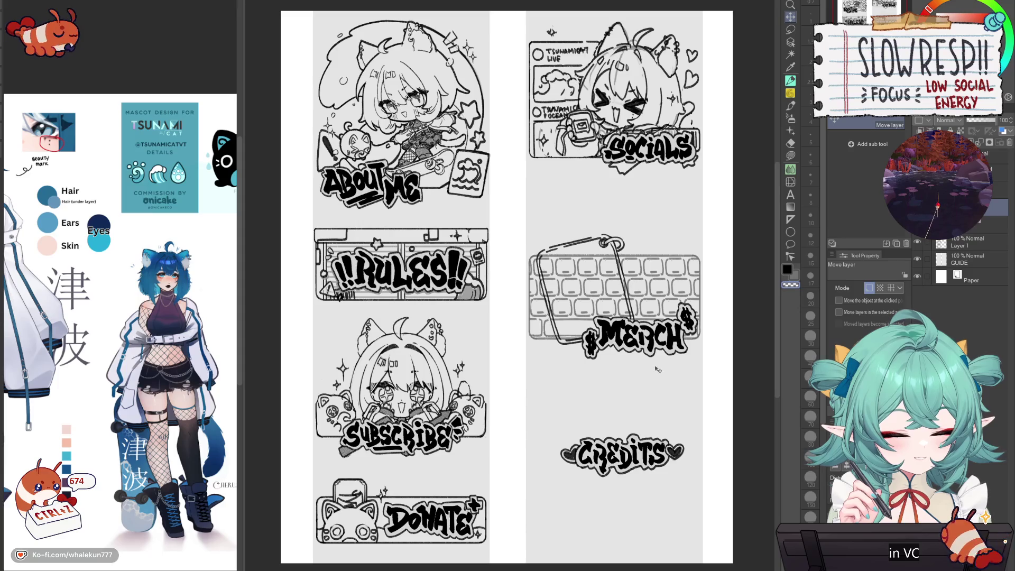
{"action": "key", "text": "p"}
{"action": "scroll", "coordinate": [642, 272], "scroll_direction": "up", "scroll_amount": 2}
{"action": "left_click_drag", "start_coordinate": [648, 301], "coordinate": [625, 328]}
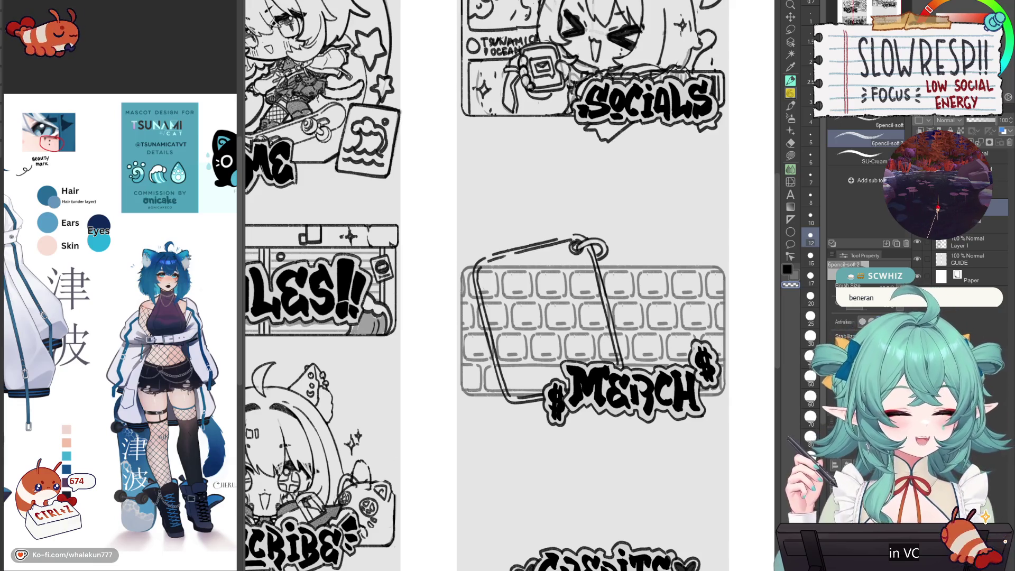
- Merge Layer 1 down and pick the Milli pen at size 40
{"action": "key", "text": "Delete"}
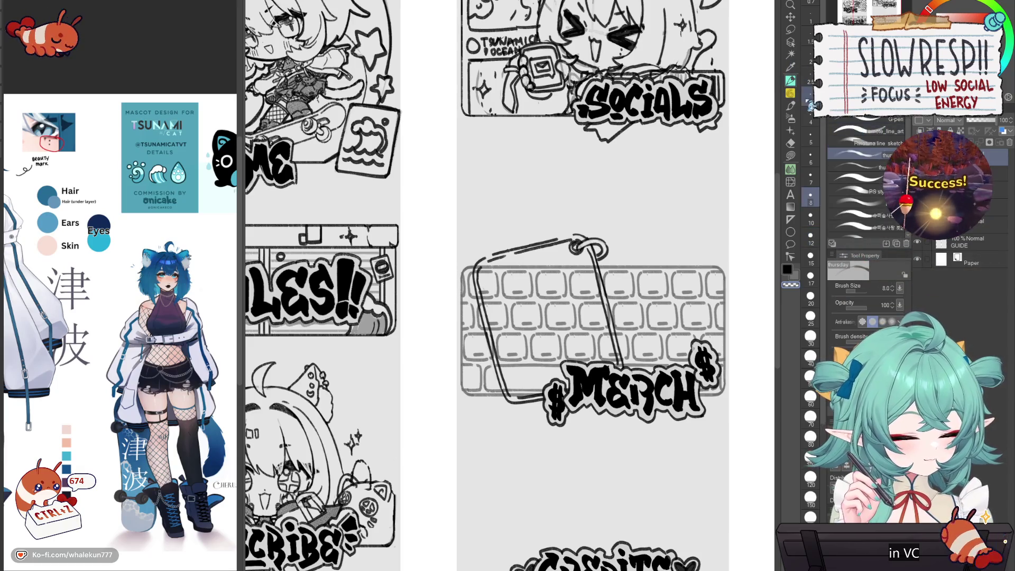
{"action": "key", "text": "p"}
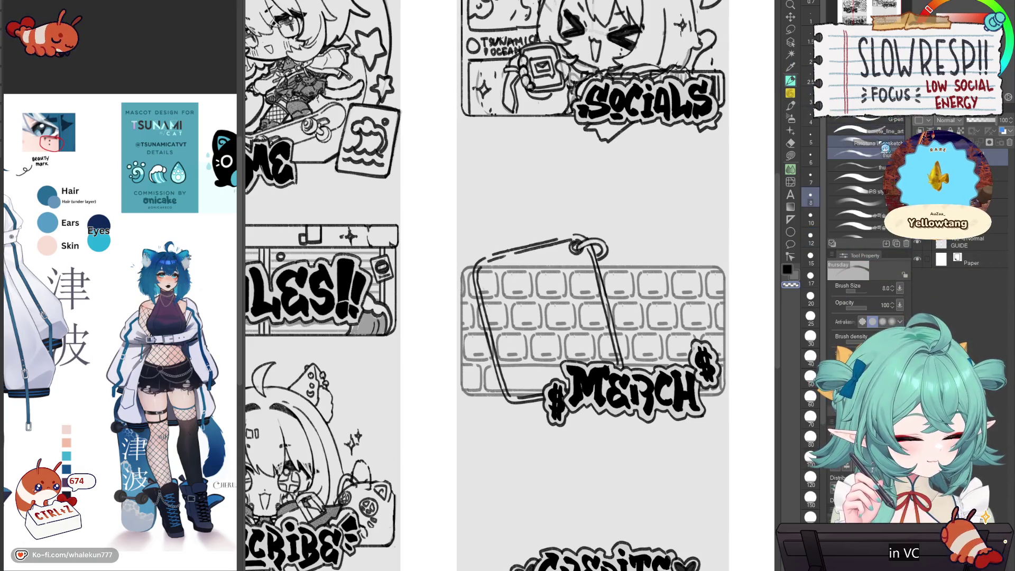
{"action": "key", "text": "p"}
- Ink a letter 'd' in the gap above the keyboard panel
{"action": "left_click_drag", "start_coordinate": [475, 434], "coordinate": [460, 421]}
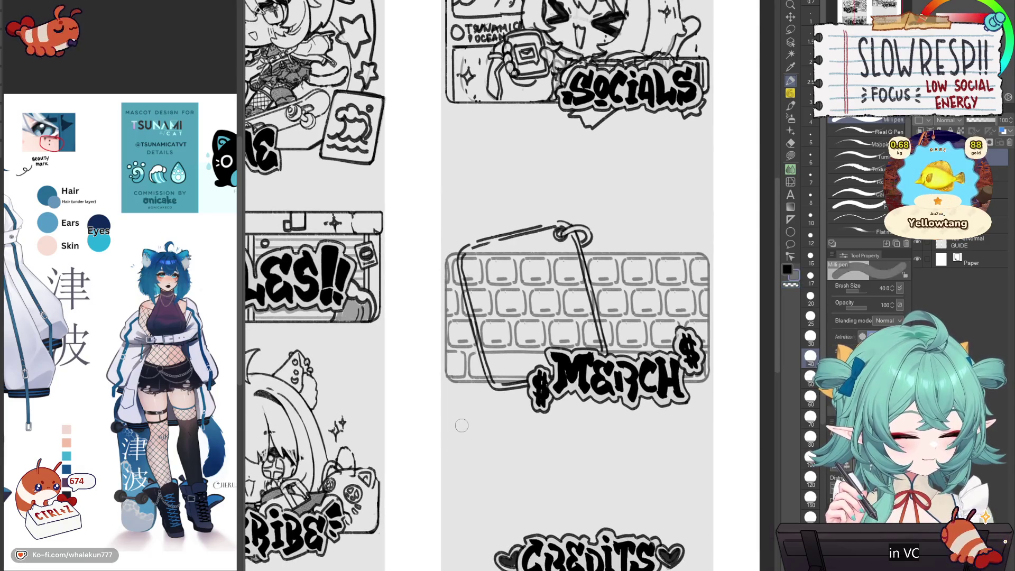
{"action": "mouse_move", "coordinate": [578, 430]}
{"action": "left_mouse_down"}
{"action": "mouse_move", "coordinate": [573, 392]}
{"action": "mouse_move", "coordinate": [569, 486]}
{"action": "left_mouse_up"}
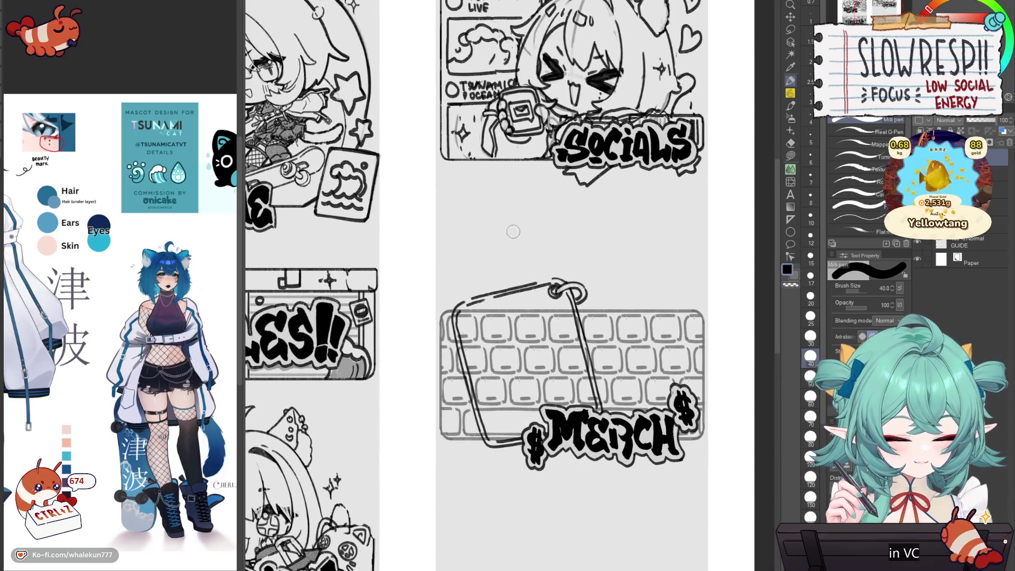
{"action": "scroll", "coordinate": [600, 281], "scroll_direction": "down", "scroll_amount": 3}
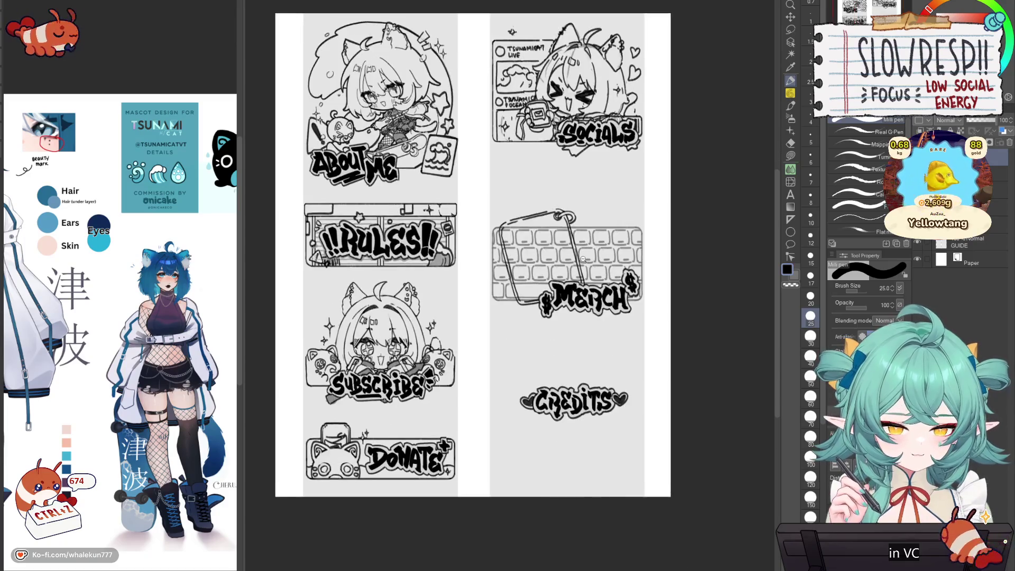
{"action": "scroll", "coordinate": [588, 259], "scroll_direction": "up", "scroll_amount": 2}
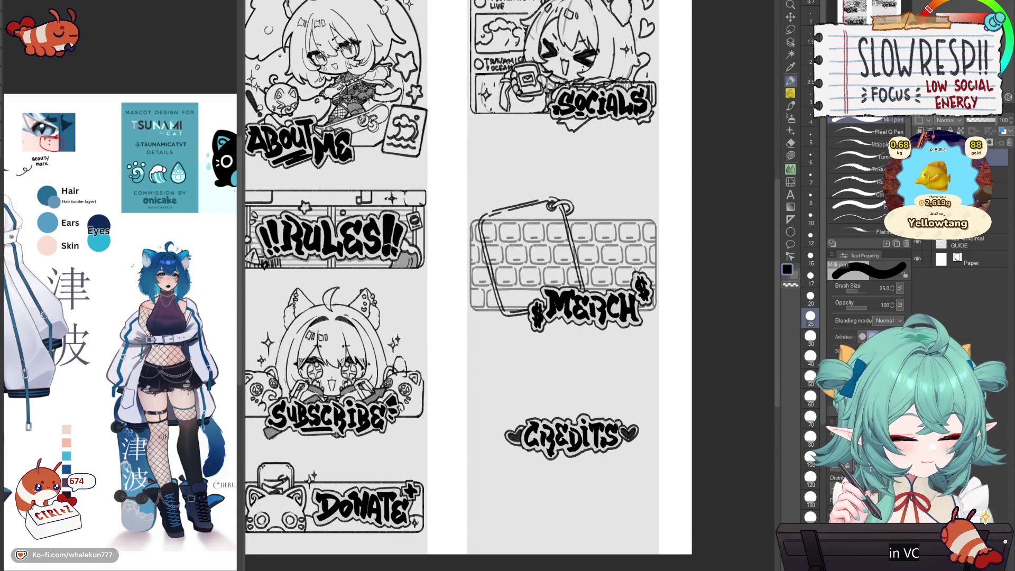
{"action": "mouse_move", "coordinate": [532, 360]}
{"action": "left_mouse_down"}
{"action": "mouse_move", "coordinate": [587, 406]}
{"action": "mouse_move", "coordinate": [587, 381]}
{"action": "left_mouse_up"}
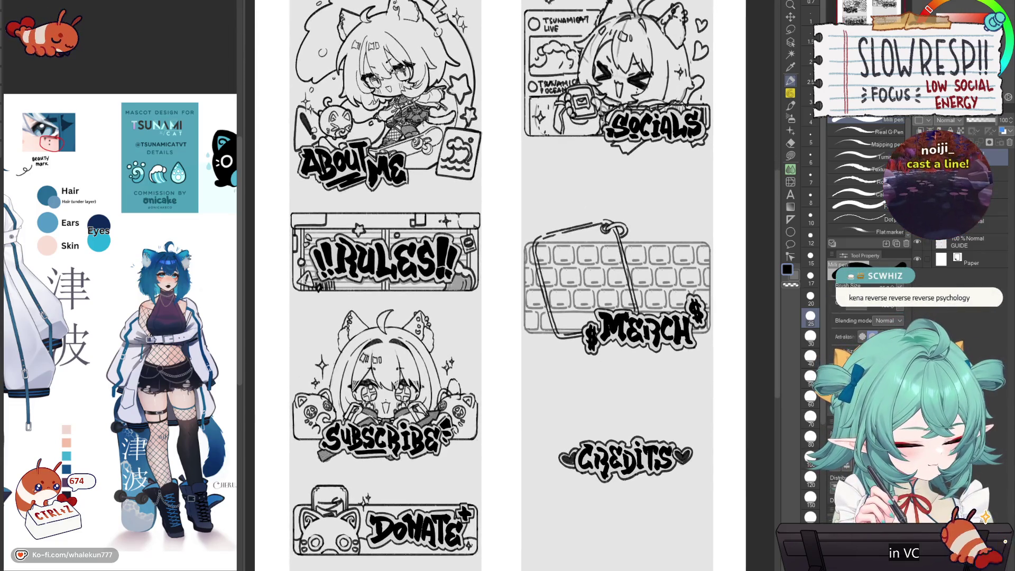
{"action": "left_click_drag", "start_coordinate": [564, 192], "coordinate": [565, 208]}
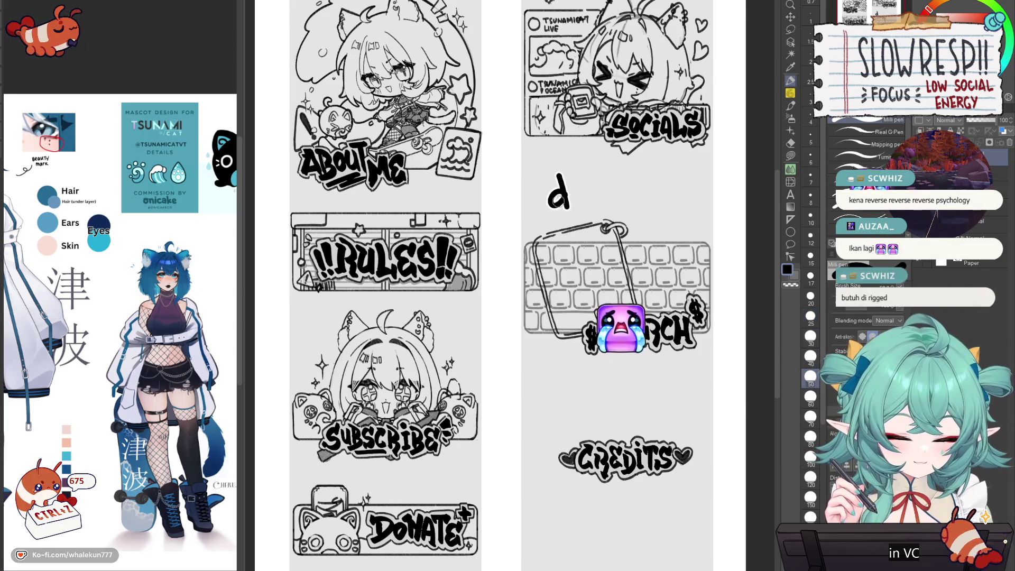
- Replace the 'd' with inked 'dinner!' above the keyboard panel and add a thick underline
{"action": "key", "text": "ctrl+z"}
{"action": "mouse_move", "coordinate": [555, 199]}
{"action": "left_mouse_down"}
{"action": "mouse_move", "coordinate": [561, 217]}
{"action": "mouse_move", "coordinate": [607, 214]}
{"action": "mouse_move", "coordinate": [628, 189]}
{"action": "mouse_move", "coordinate": [638, 214]}
{"action": "left_mouse_up"}
{"action": "mouse_move", "coordinate": [641, 190]}
{"action": "left_mouse_down"}
{"action": "mouse_move", "coordinate": [655, 189]}
{"action": "mouse_move", "coordinate": [632, 183]}
{"action": "mouse_move", "coordinate": [640, 209]}
{"action": "mouse_move", "coordinate": [659, 192]}
{"action": "mouse_move", "coordinate": [662, 208]}
{"action": "mouse_move", "coordinate": [686, 180]}
{"action": "mouse_move", "coordinate": [705, 207]}
{"action": "left_mouse_up"}
{"action": "key", "text": "ctrl+z"}
{"action": "key", "text": "ctrl+z"}
{"action": "left_click_drag", "start_coordinate": [634, 227], "coordinate": [690, 210]}
{"action": "left_click_drag", "start_coordinate": [660, 254], "coordinate": [652, 282]}
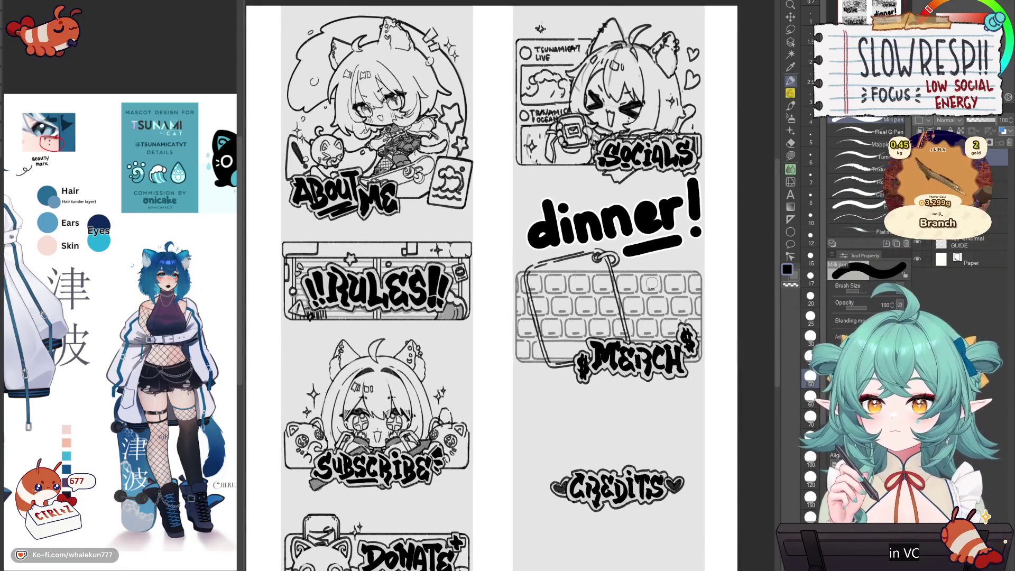
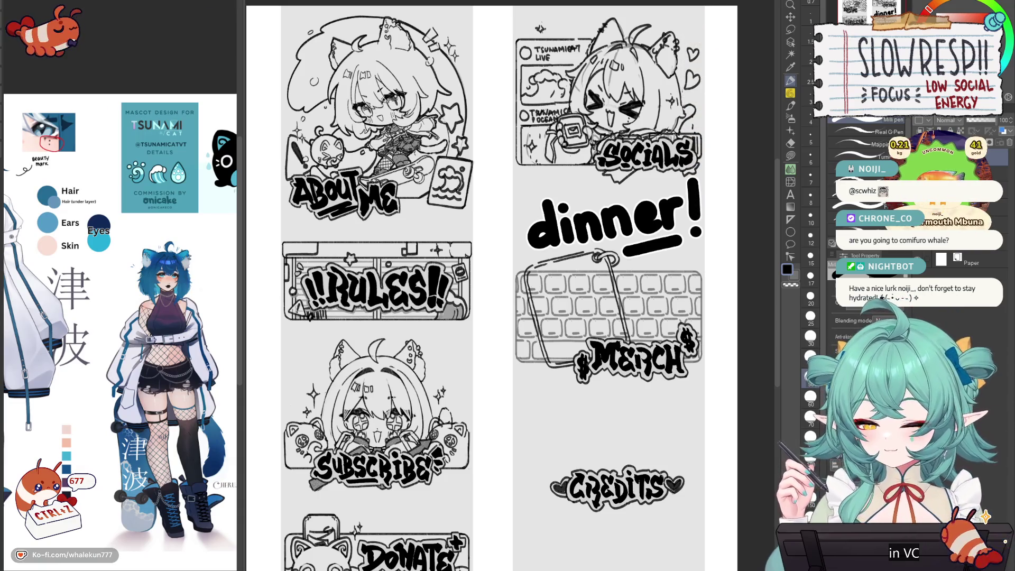
- Switch to the blank white canvas and drag the job application form onto it
{"action": "key", "text": "ctrl+Tab"}
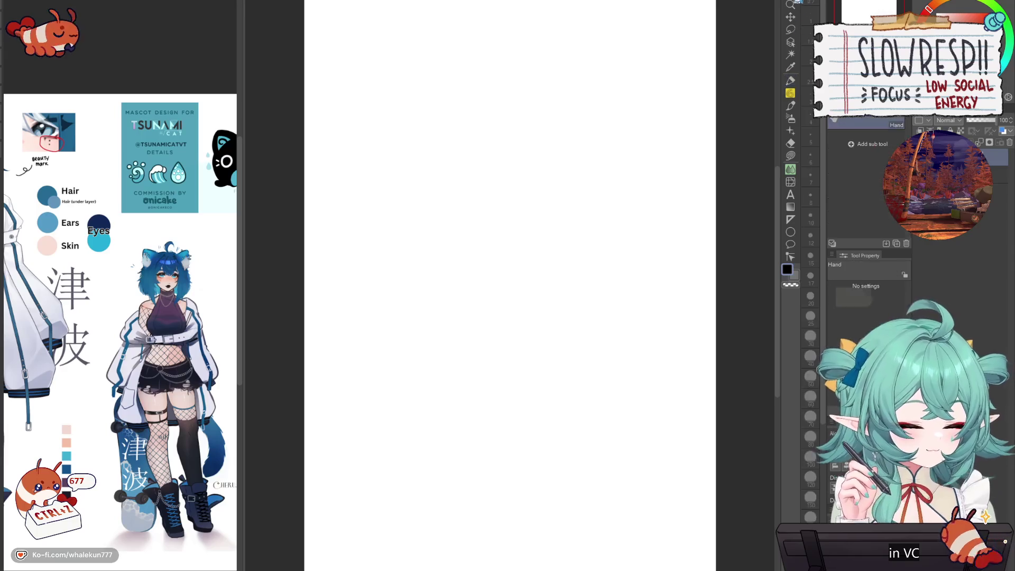
{"action": "left_click_drag", "start_coordinate": [532, 158], "coordinate": [571, 170]}
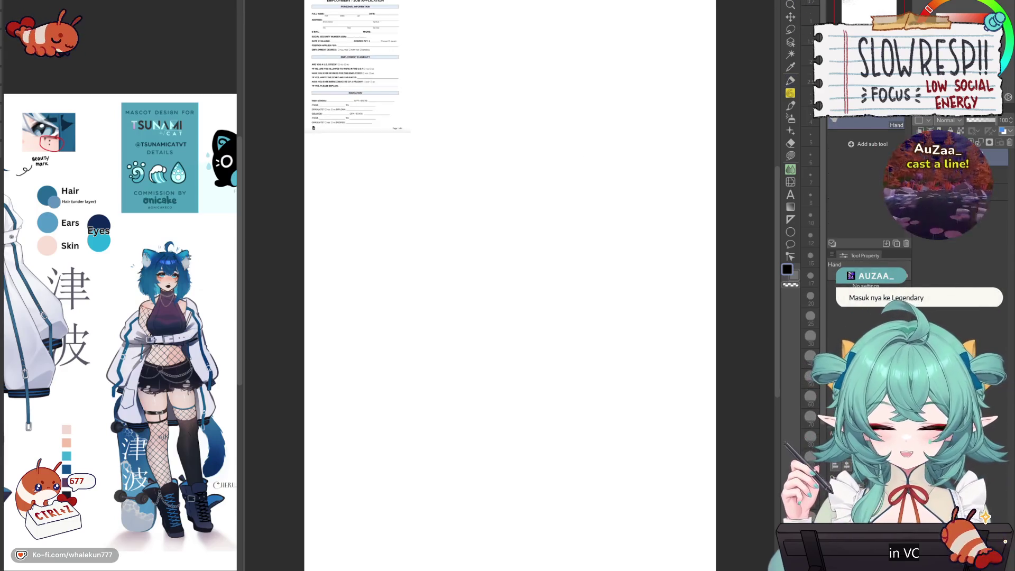
- Scale the job application form down to page size, centre it, then return to the panel sketches
{"action": "key", "text": "ctrl+t"}
{"action": "left_click_drag", "start_coordinate": [711, 570], "coordinate": [414, 133]}
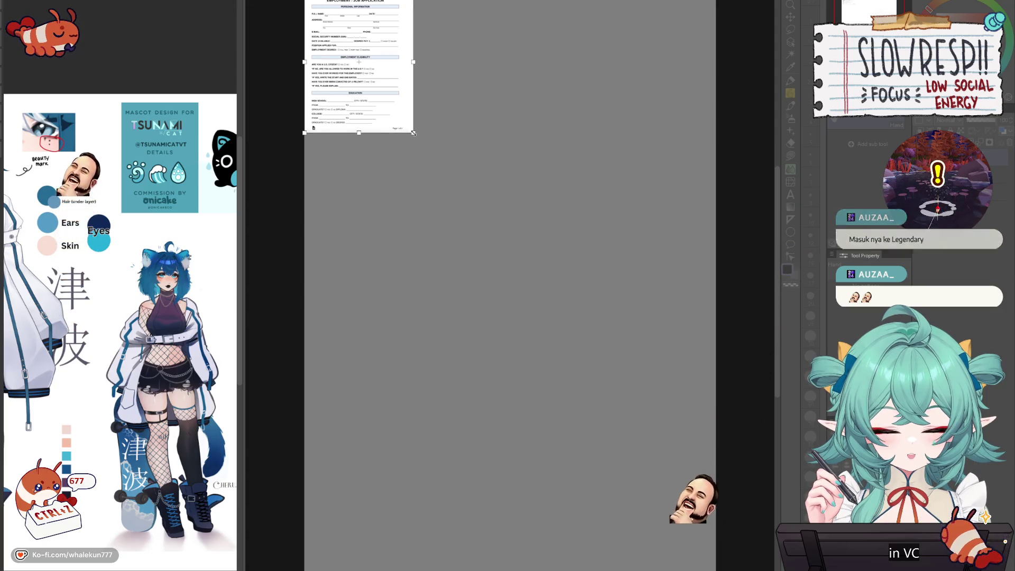
{"action": "key", "text": "Return"}
{"action": "scroll", "coordinate": [561, 276], "scroll_direction": "up", "scroll_amount": 5}
{"action": "left_click_drag", "start_coordinate": [561, 276], "coordinate": [547, 259]}
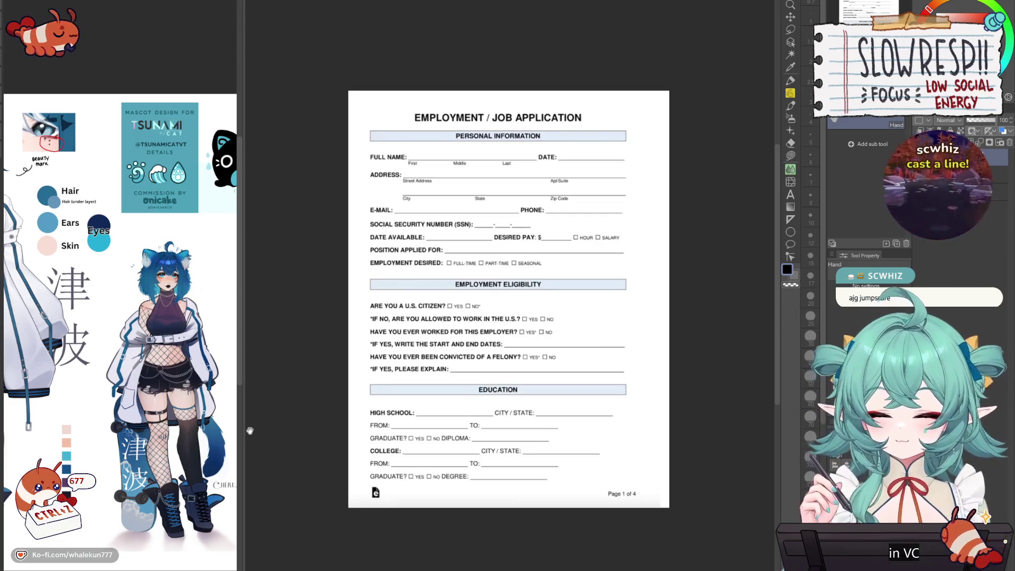
{"action": "left_click", "coordinate": [441, 8]}
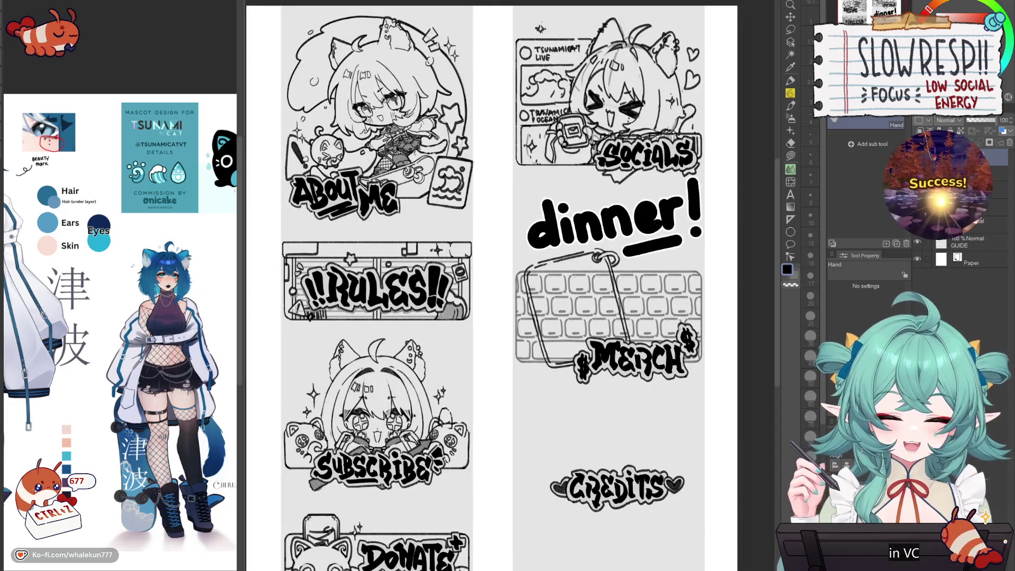
- Nudge the Twitch panel sheet slightly right and up to frame the headers and 'dinner!' lettering
{"action": "left_click_drag", "start_coordinate": [463, 137], "coordinate": [471, 132]}
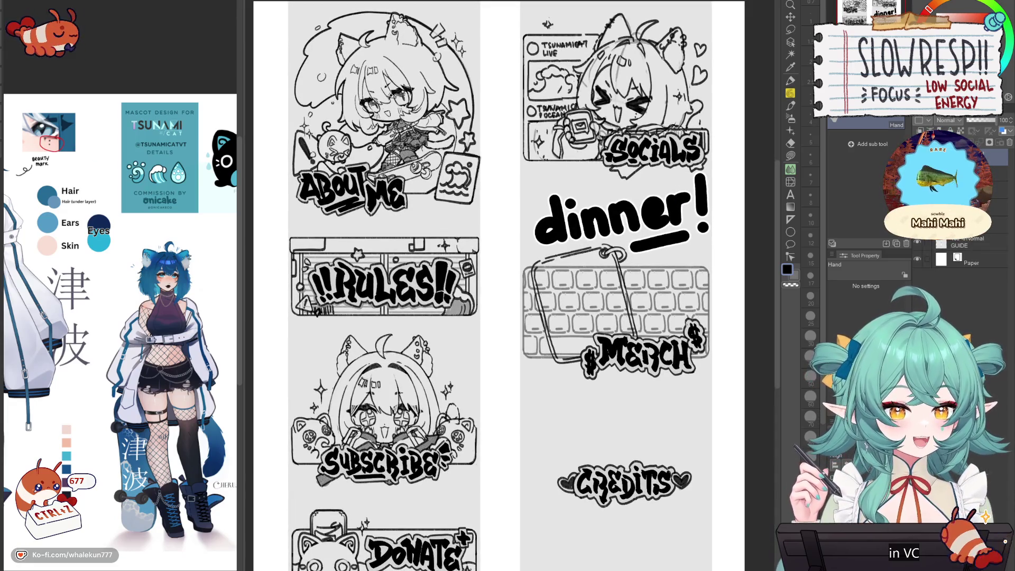